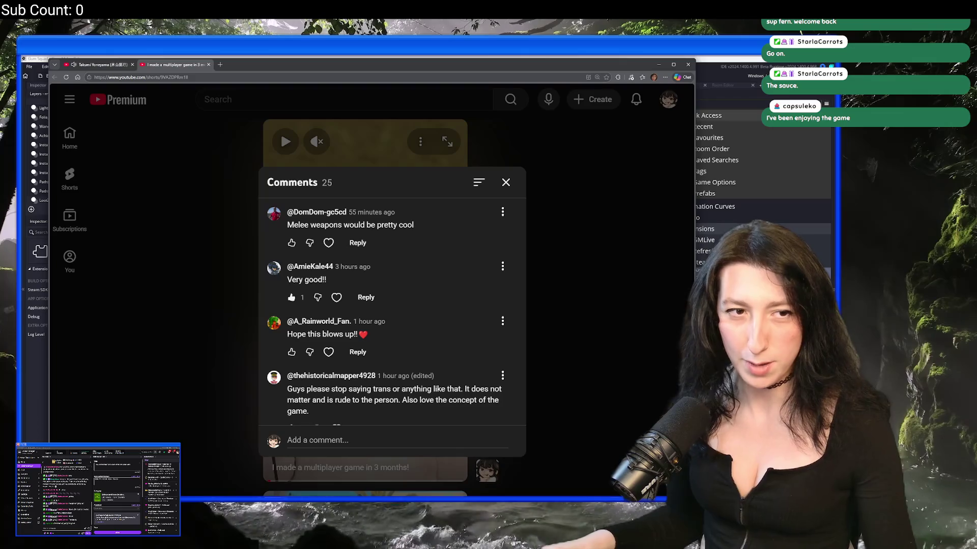
Scroll the Short's comments and expand the replies under one comment
scroll(392, 315, down, 10)
click(305, 316)
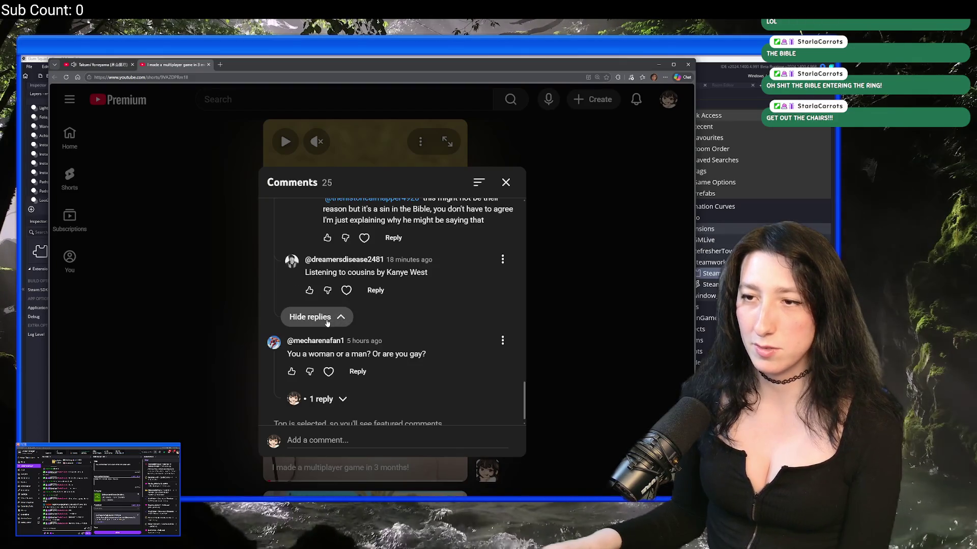
scroll(329, 321, up, 3)
scroll(329, 323, up, 4)
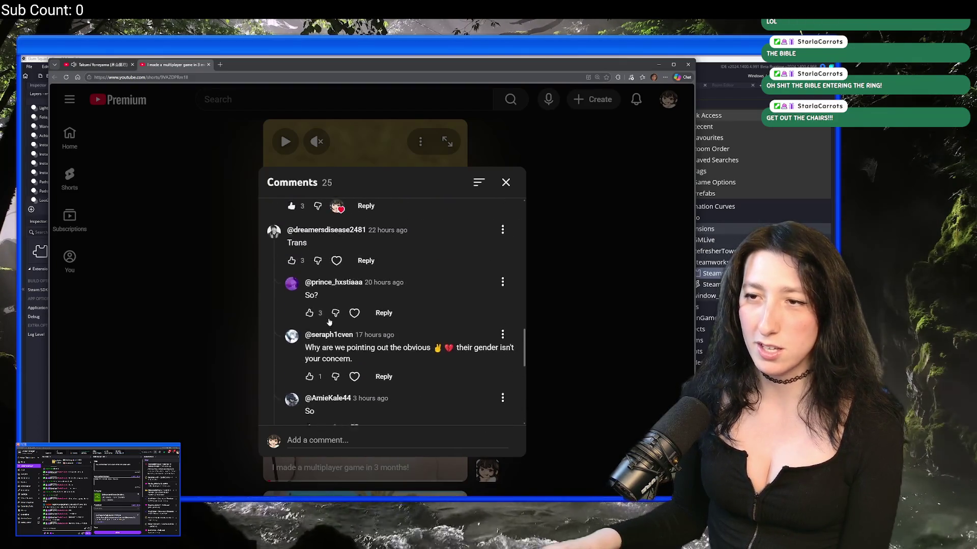
scroll(329, 328, down, 5)
scroll(331, 334, down, 3)
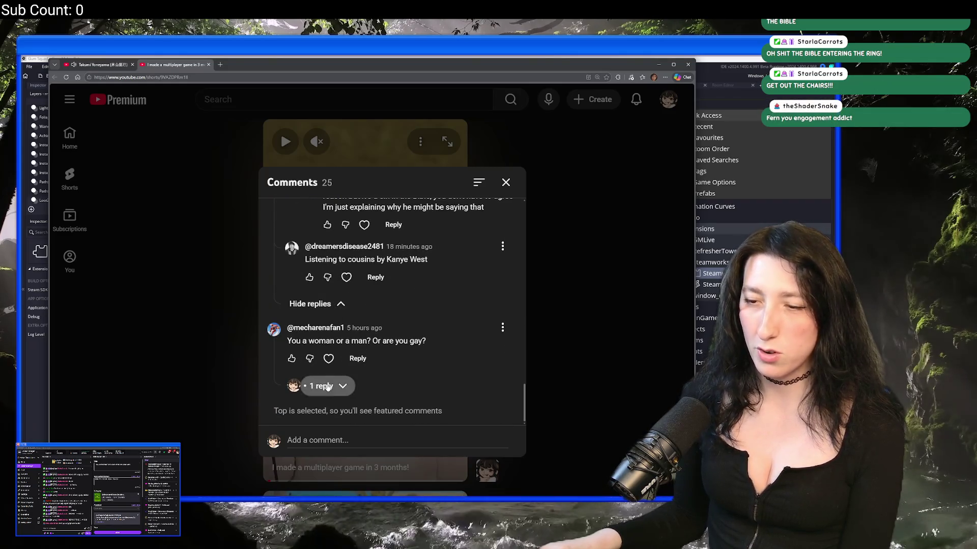
Expand another comment's single reply, read it, then close the Comments panel
click(321, 386)
scroll(326, 366, down, 1)
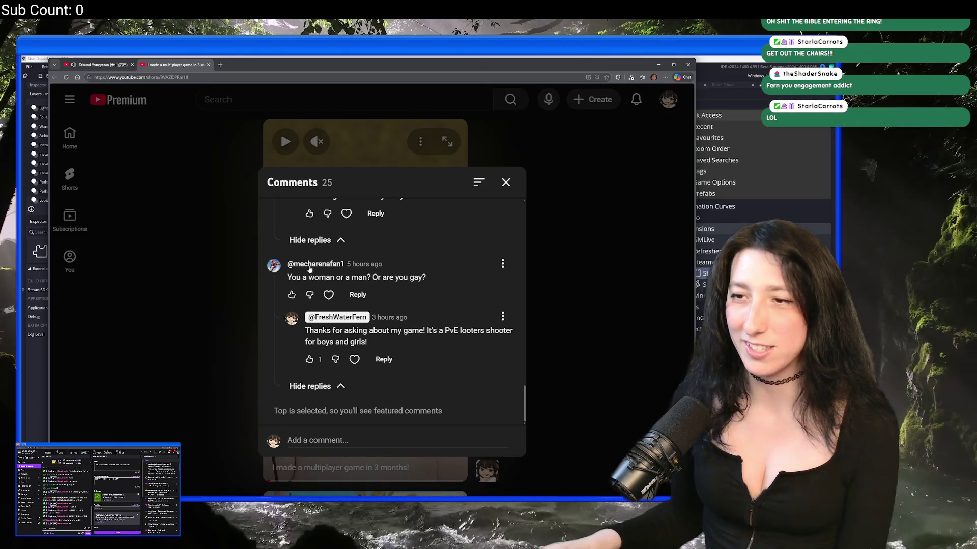
scroll(392, 337, up, 4)
scroll(395, 315, up, 10)
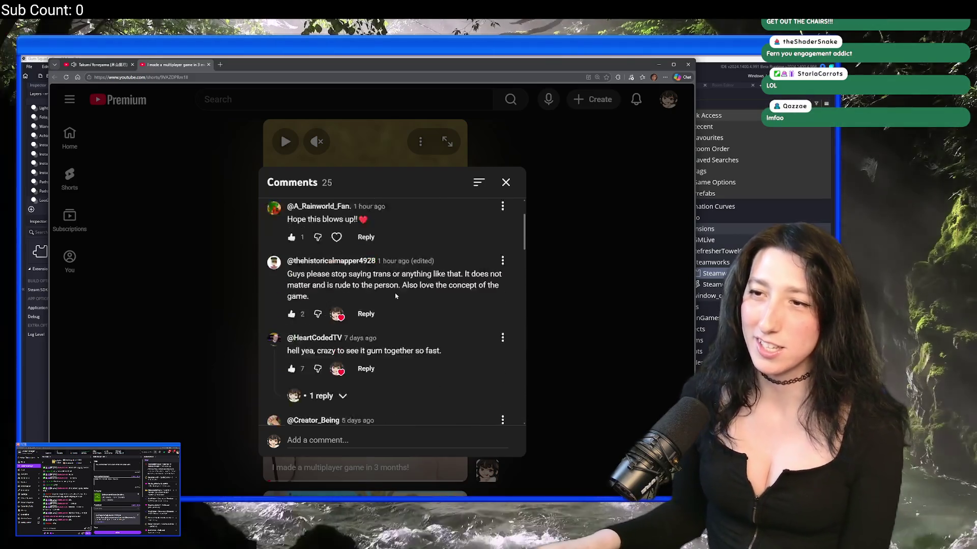
click(505, 183)
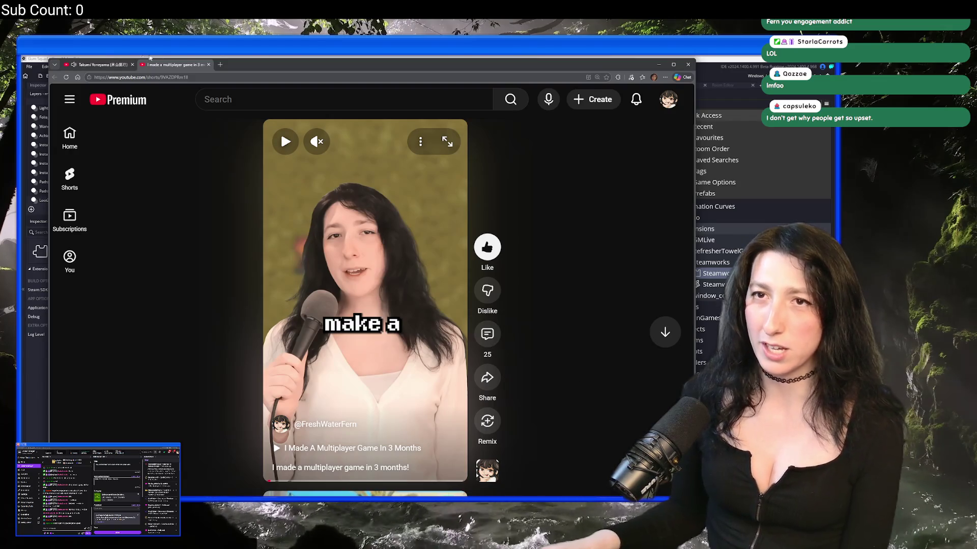
Close the multiplayer-game Short's tab, zoom the page out, and move the browser to the other monitor
middle_click(164, 63)
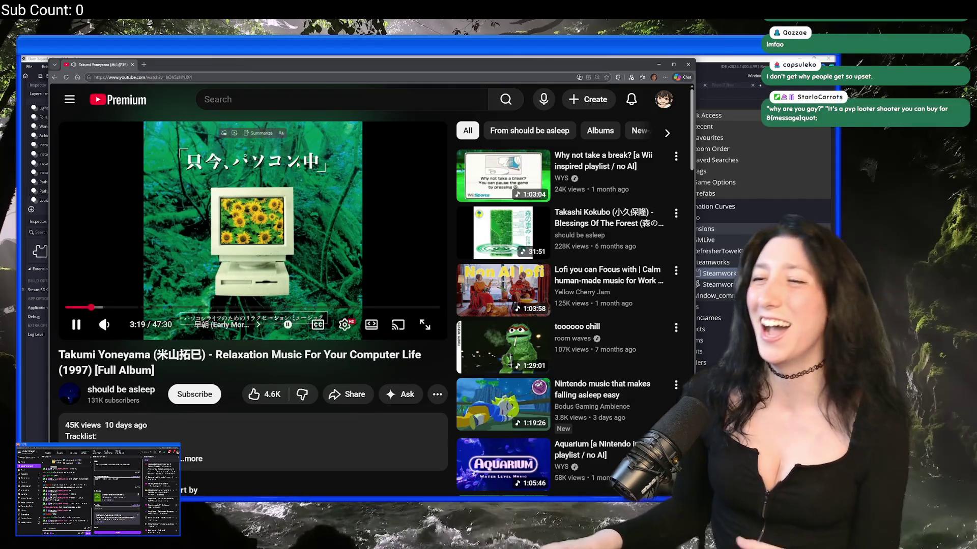
key(ctrl+minus)
key(ctrl+minus)
key(ctrl+minus)
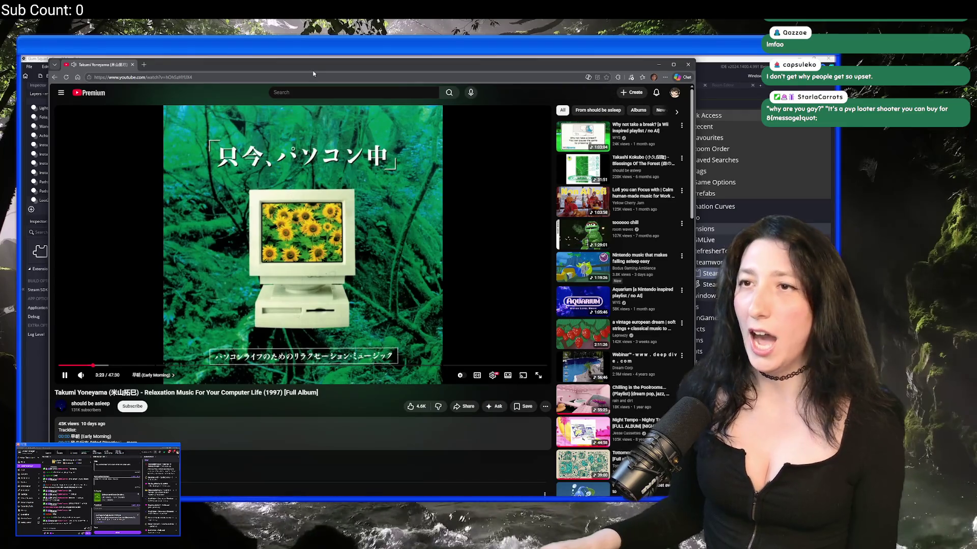
key(super+shift+Left)
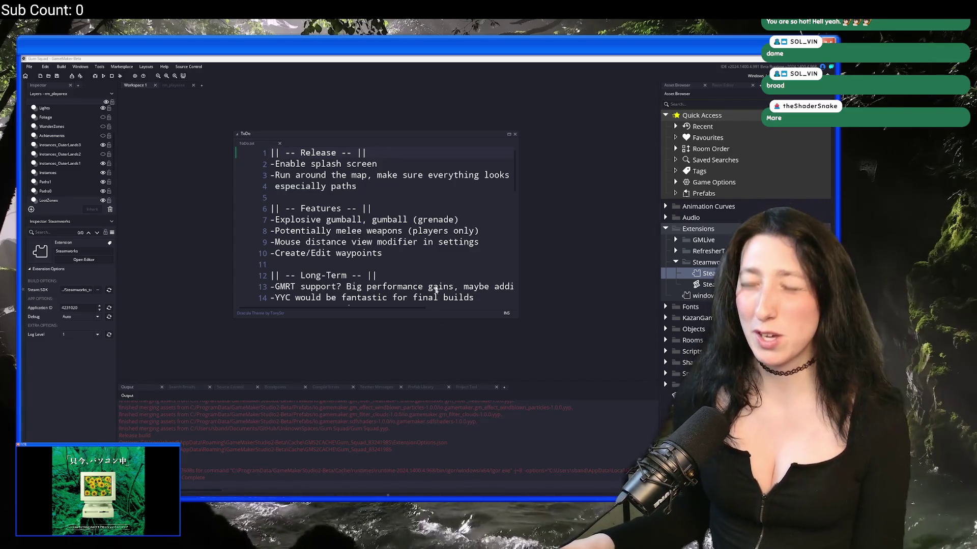
Enlarge the ToDo.txt window and shift it slightly right so longer lines fit
scroll(413, 196, down, 3)
click(349, 130)
drag(451, 291, 546, 339)
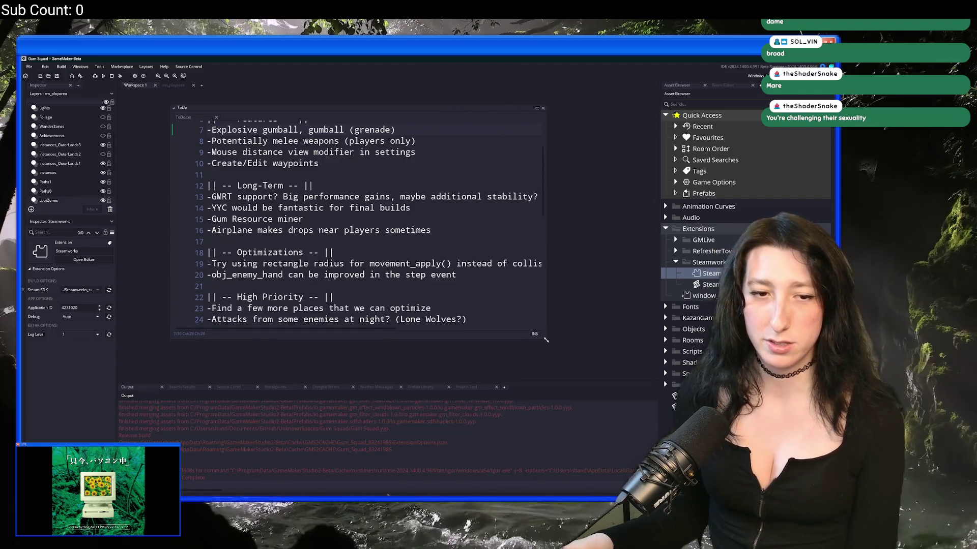
click(303, 219)
drag(305, 107, 336, 105)
Delete the durability text colour task from ToDo.txt and save
click(480, 229)
scroll(480, 223, down, 1)
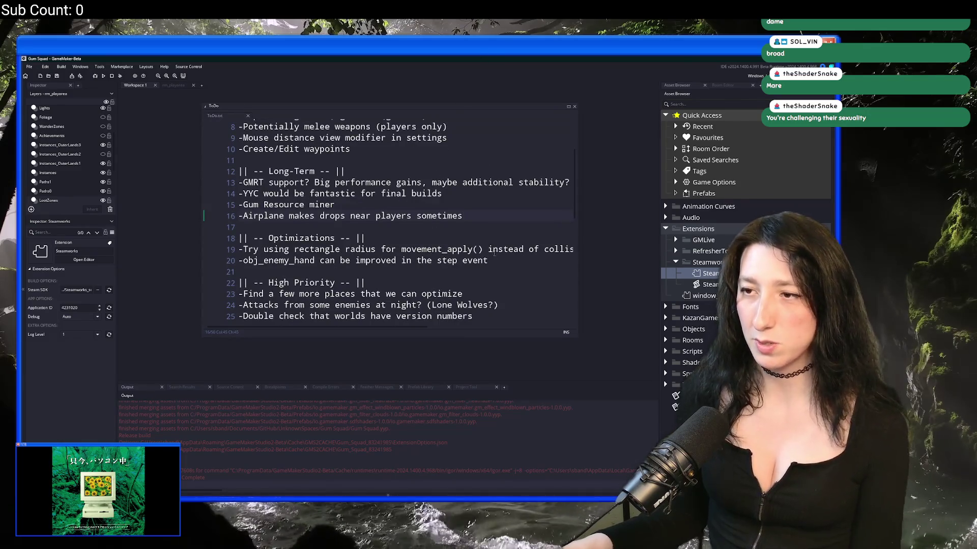
scroll(495, 262, down, 2)
scroll(495, 262, down, 3)
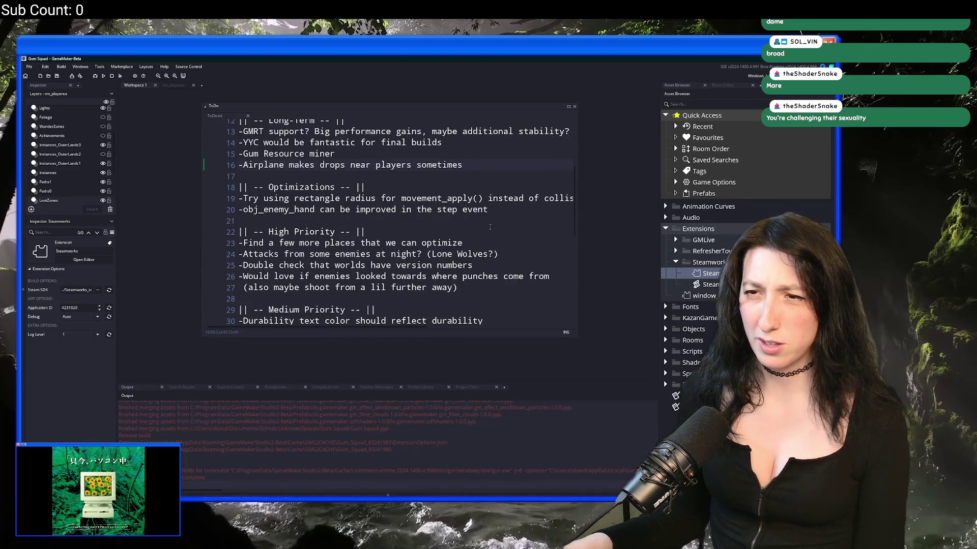
scroll(495, 262, down, 2)
click(552, 250)
click(552, 240)
scroll(539, 204, down, 4)
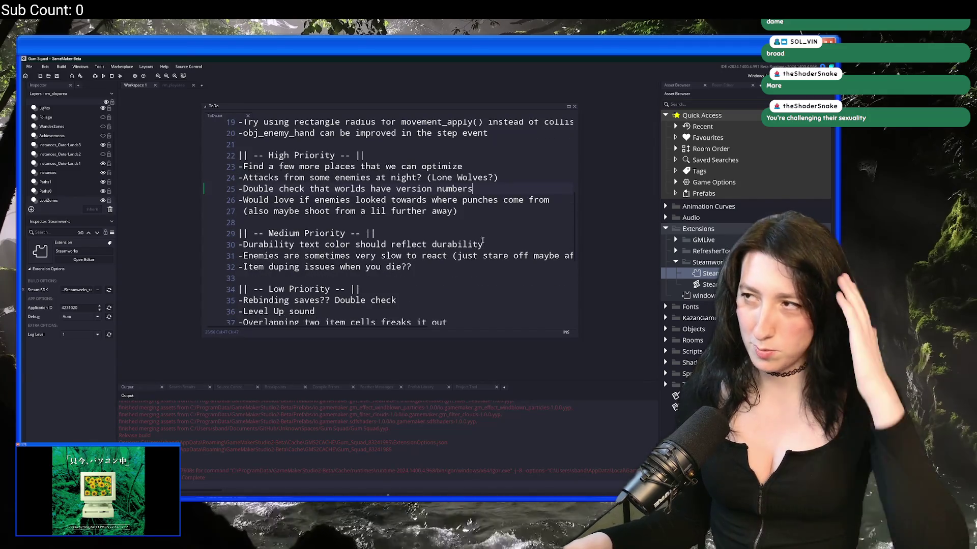
drag(480, 245, 239, 245)
key(BackSpace)
key(BackSpace)
scroll(432, 253, down, 5)
click(431, 253)
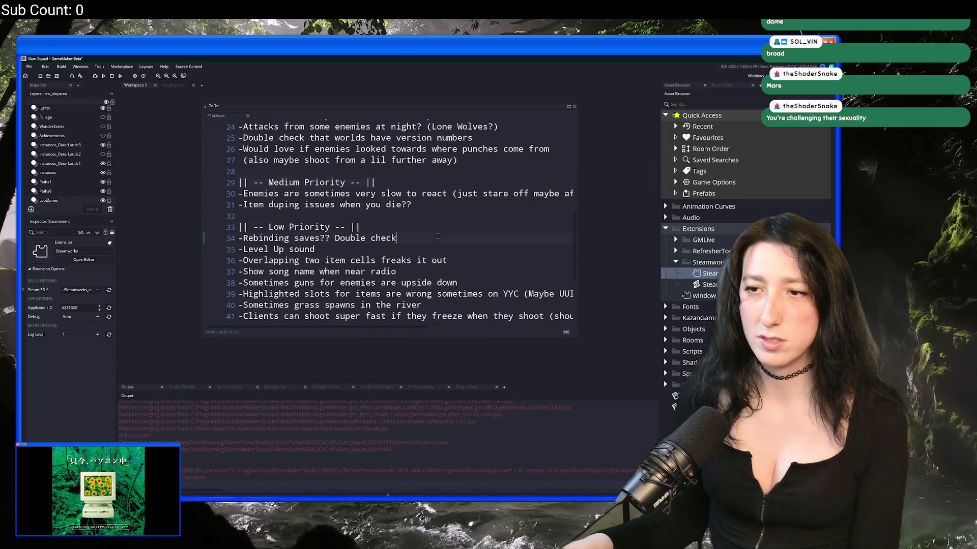
key(ctrl+s)
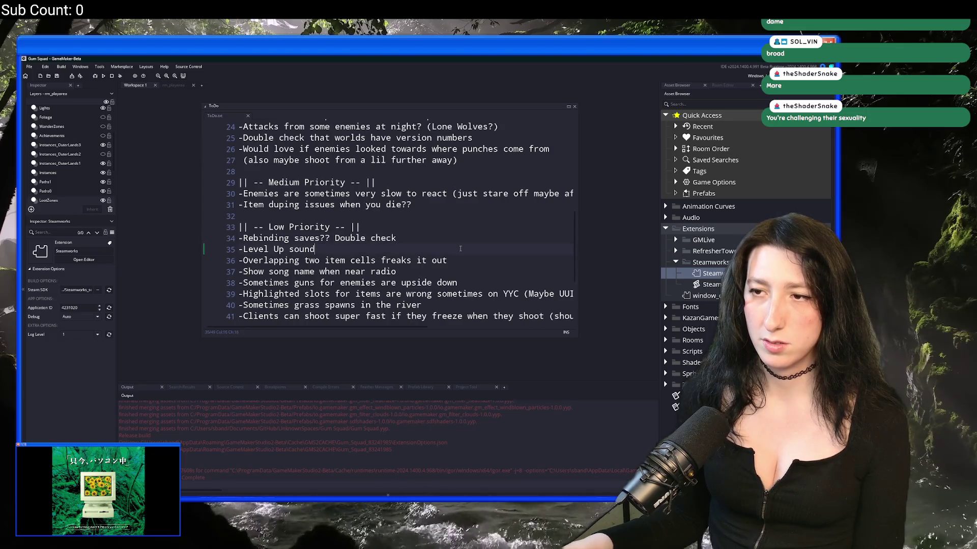
Delete the upside-down enemy guns task, save again, and close ToDo.txt
scroll(478, 248, down, 1)
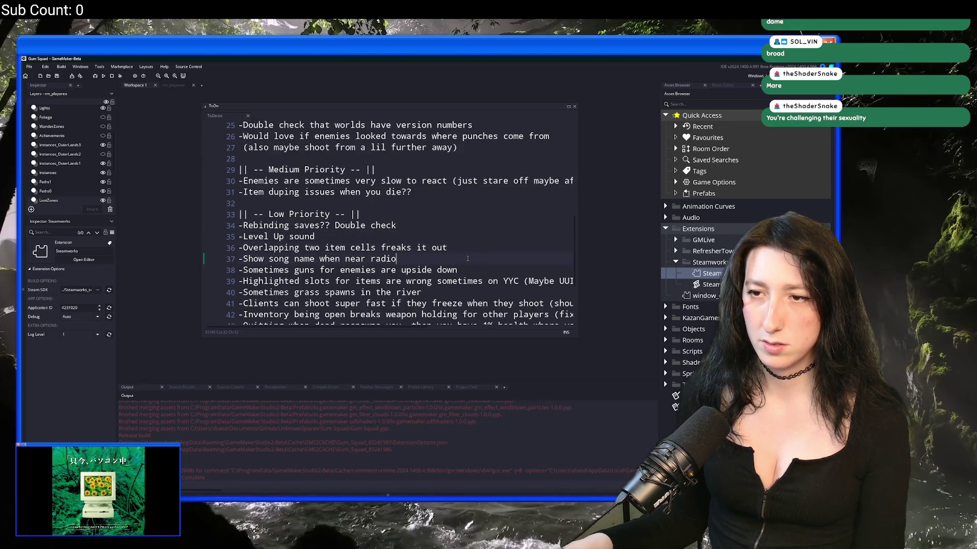
scroll(467, 258, down, 2)
scroll(302, 214, down, 2)
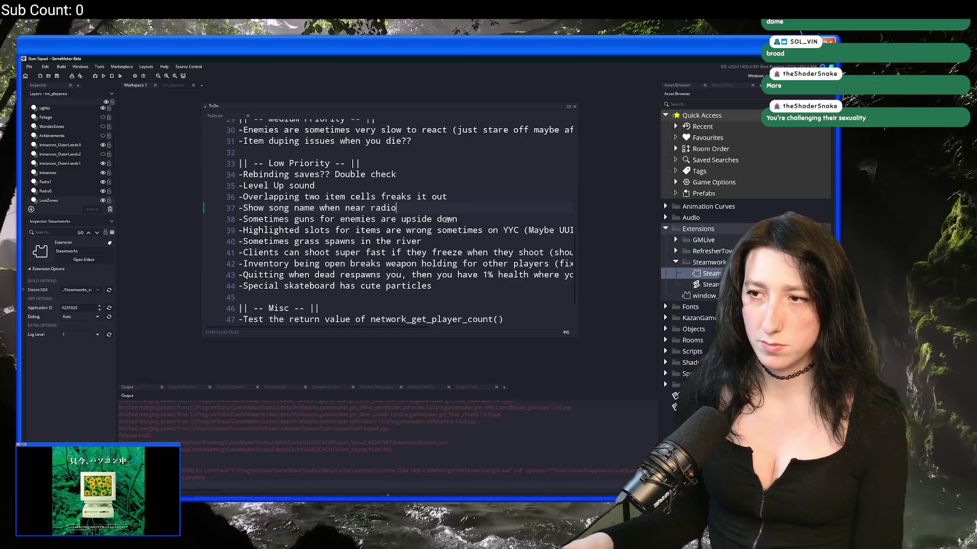
mouse_move(481, 219)
mouse_down()
mouse_move(214, 197)
mouse_move(206, 219)
mouse_up()
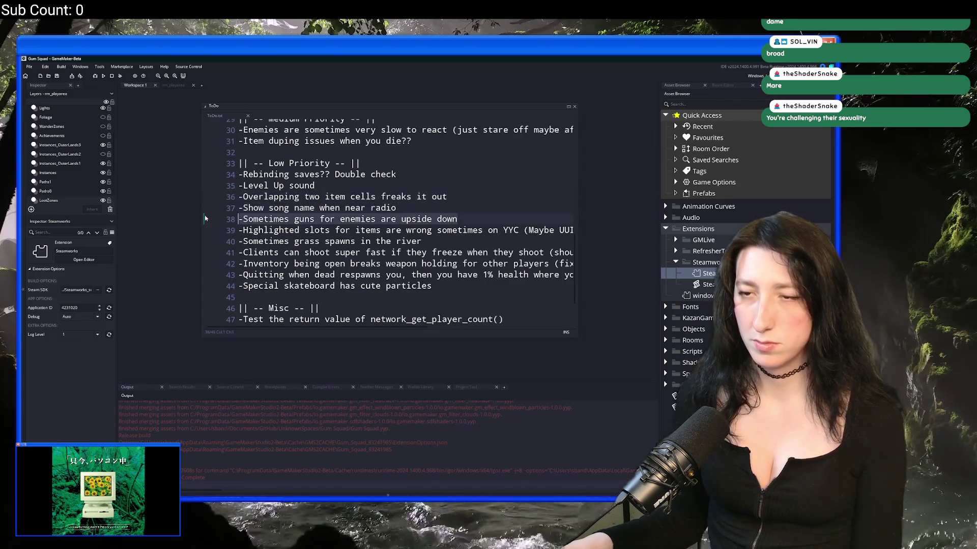
key(BackSpace)
key(BackSpace)
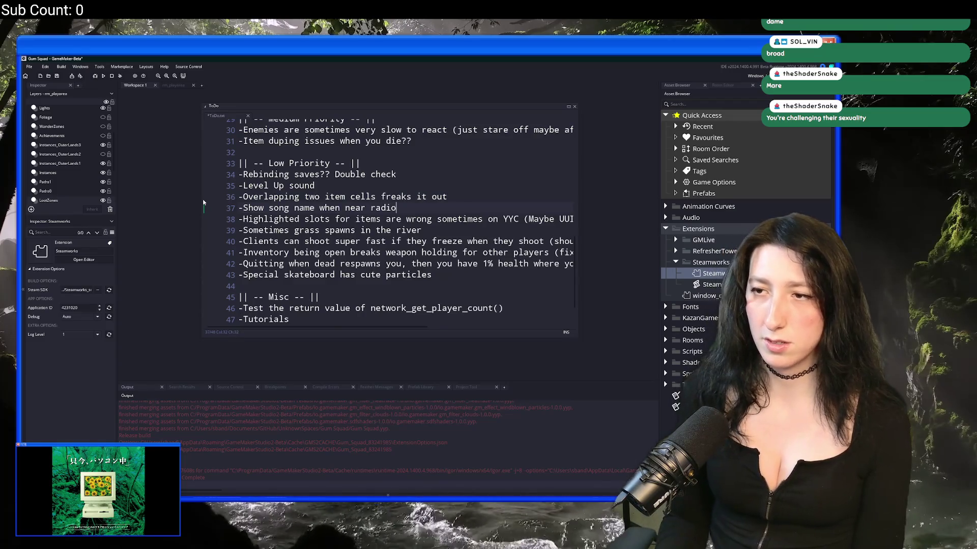
key(ctrl+s)
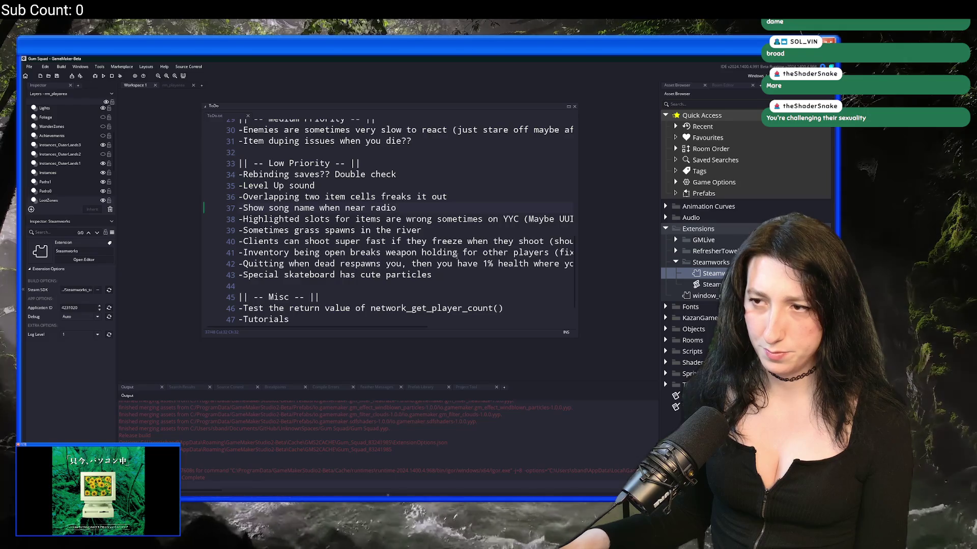
scroll(380, 270, down, 2)
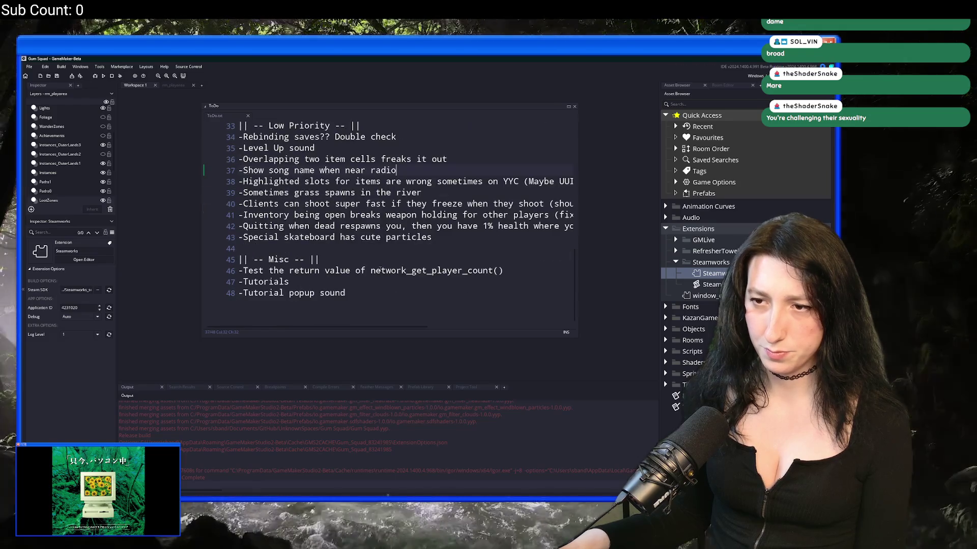
middle_click(216, 116)
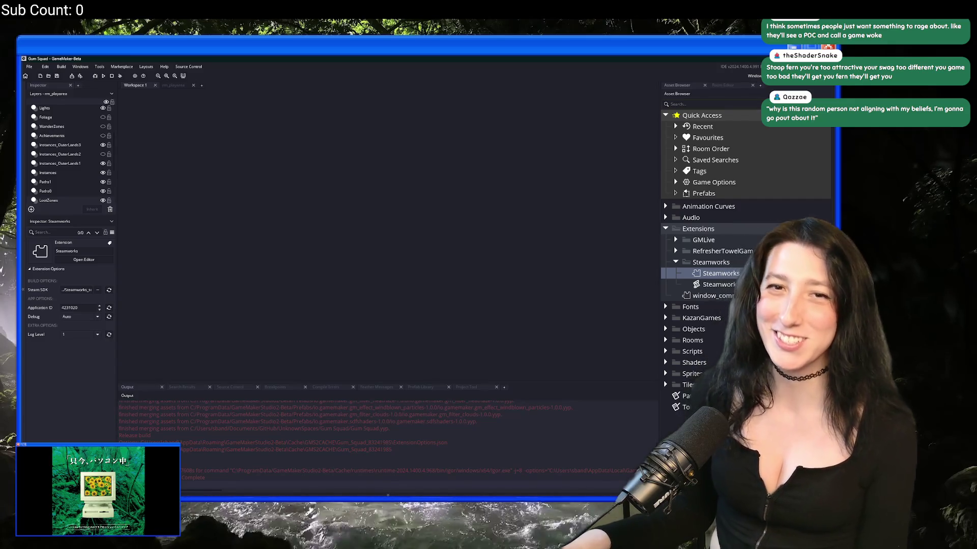
Launch Discord from system search and maximise its window
key(super)
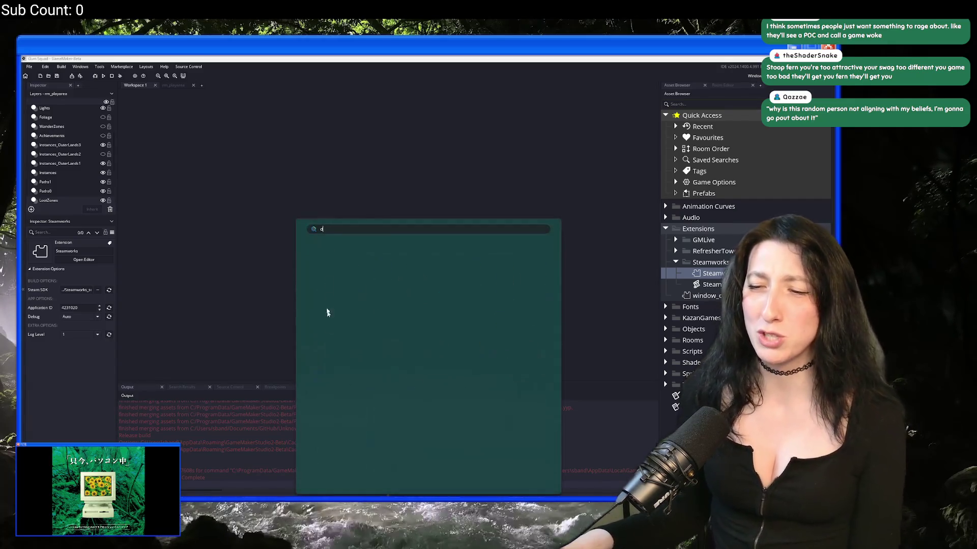
text(discord)
click(324, 283)
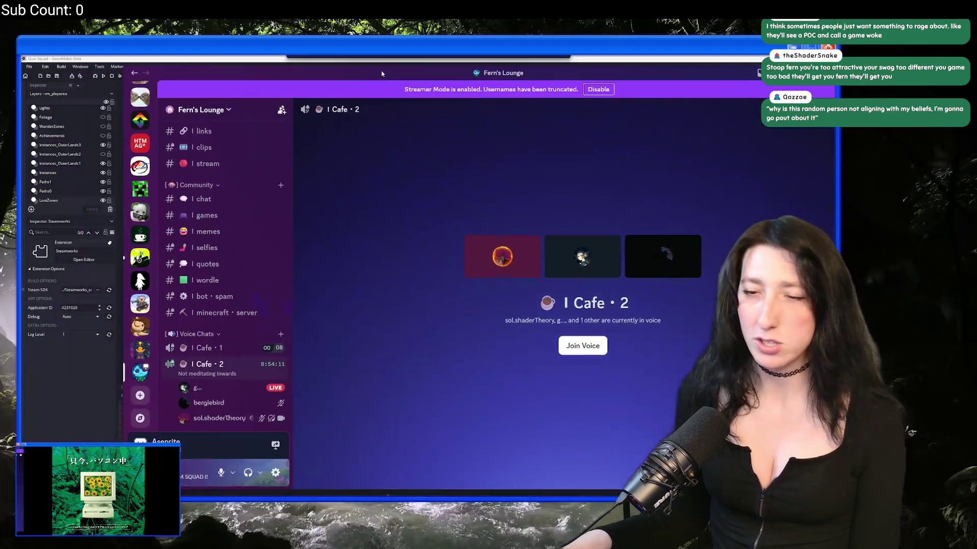
mouse_move(356, 87)
mouse_down()
mouse_move(313, 63)
mouse_move(311, 71)
mouse_move(311, 57)
mouse_up()
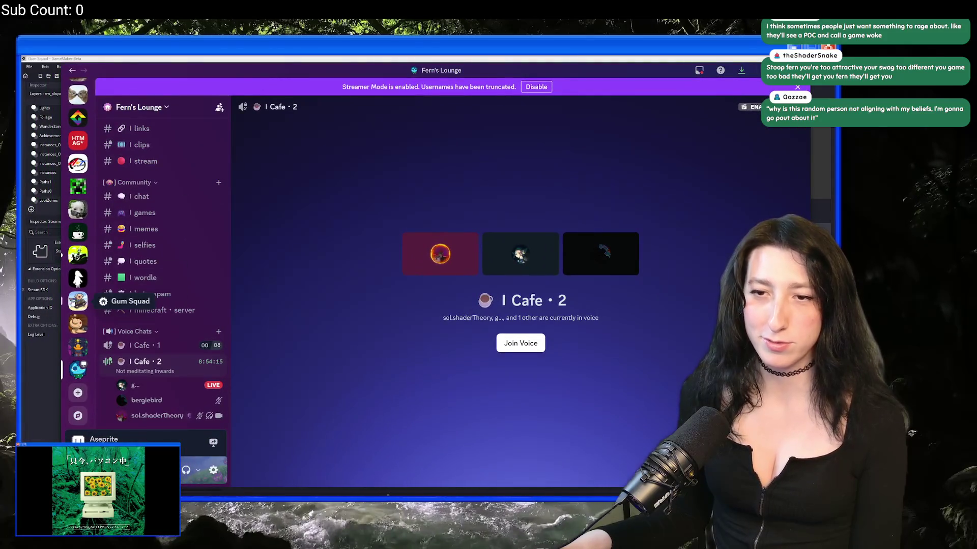
In Gum Squad's bug-reports forum, add a ✅ reaction to the Minimizing the game can crash it post
click(78, 301)
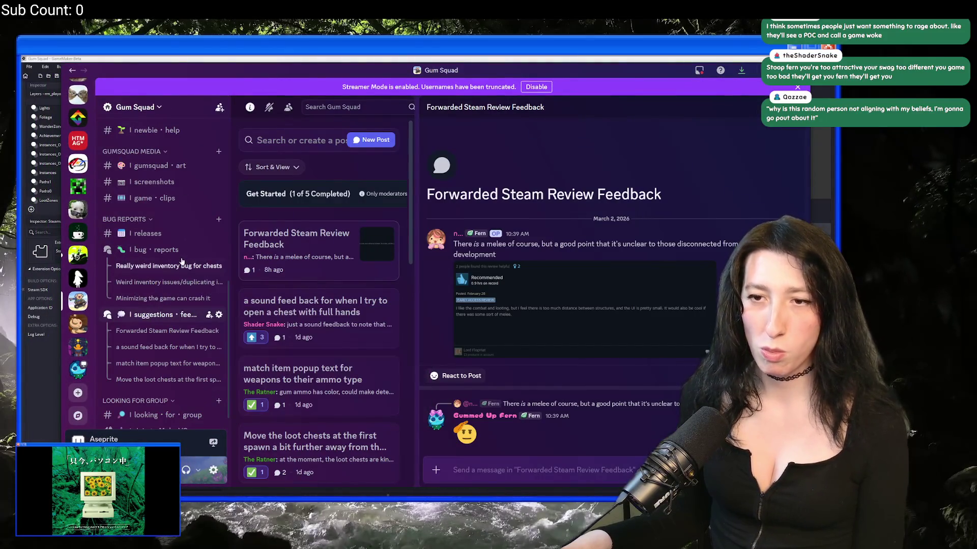
click(153, 250)
scroll(336, 262, down, 3)
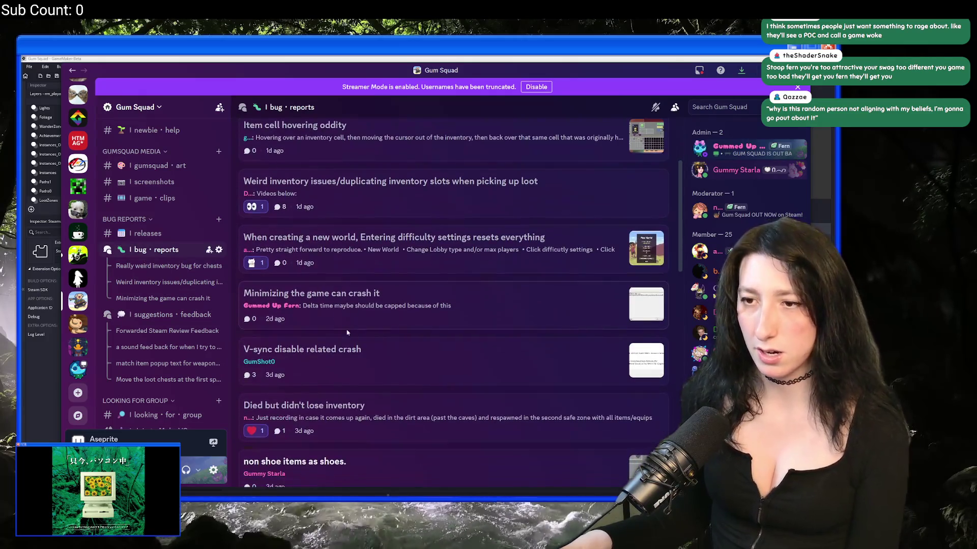
click(348, 317)
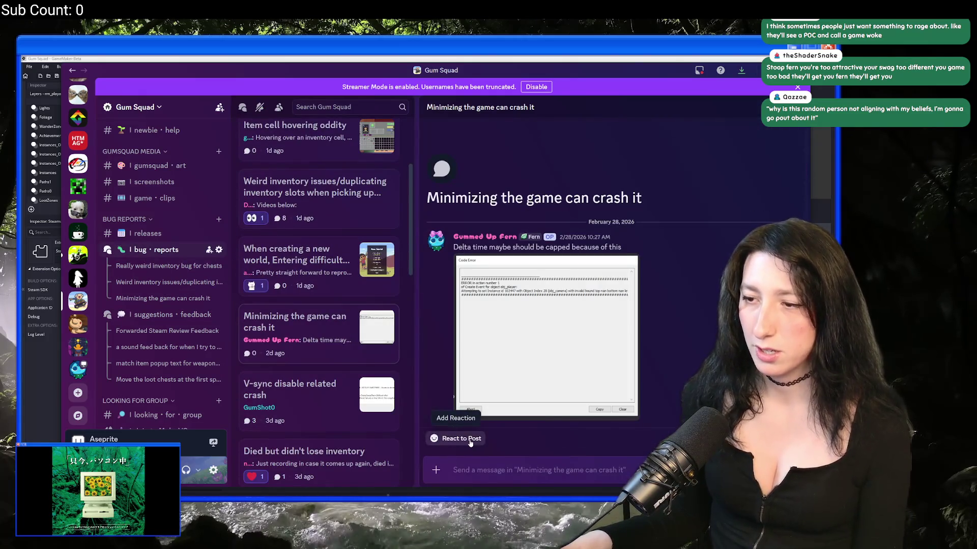
click(458, 439)
text(check)
key(Return)
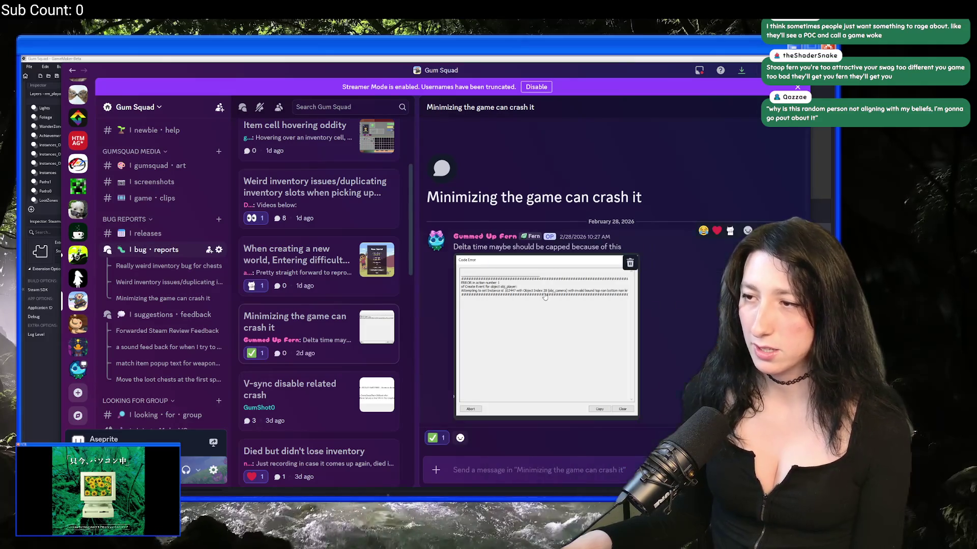
Delete the minimizing-crash, non shoe items as shoes, and backpack-swap crash posts
right_click(324, 333)
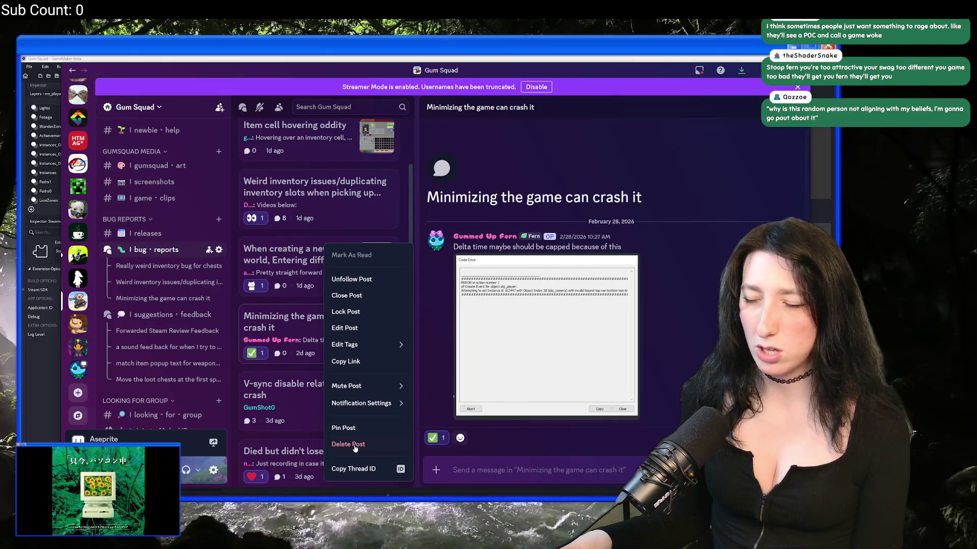
click(355, 446)
click(478, 301)
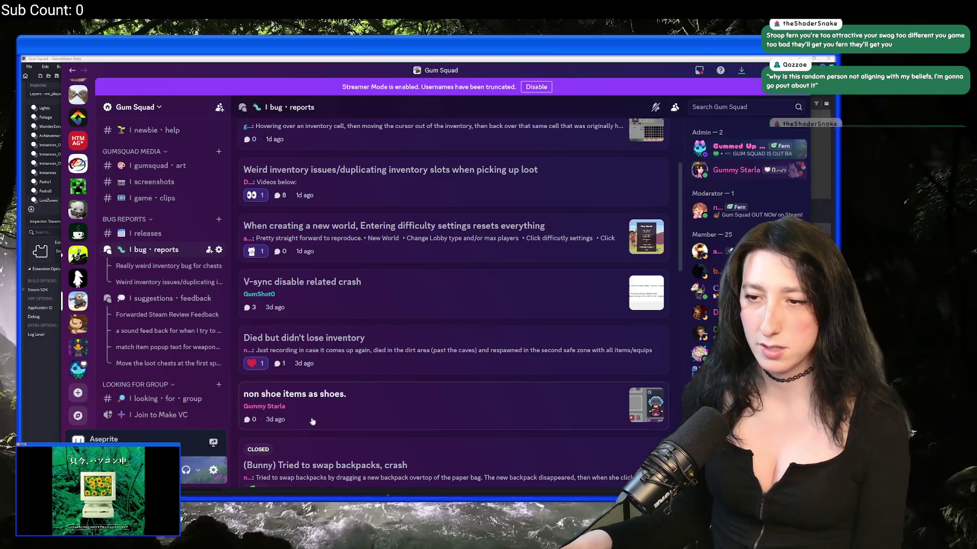
scroll(311, 397, down, 2)
click(338, 318)
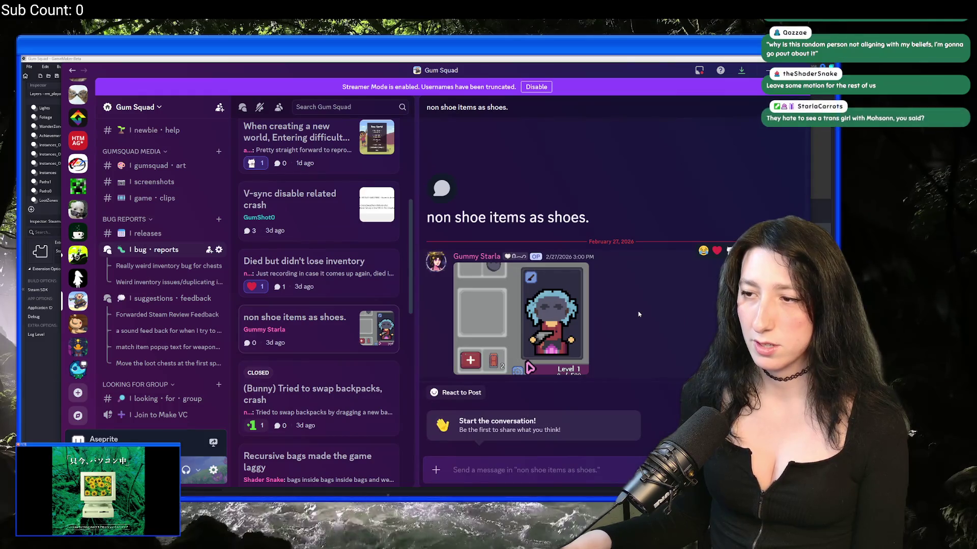
right_click(321, 326)
click(343, 444)
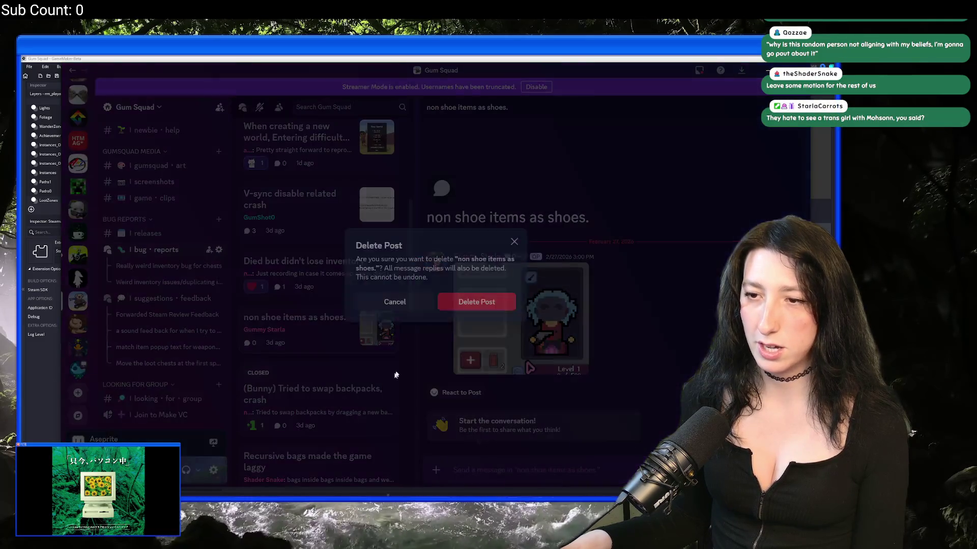
click(479, 303)
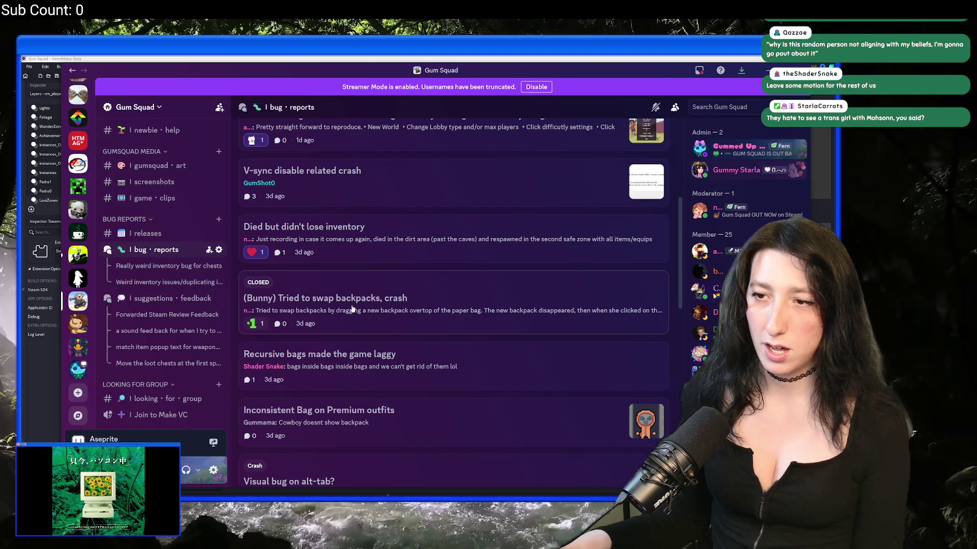
click(351, 308)
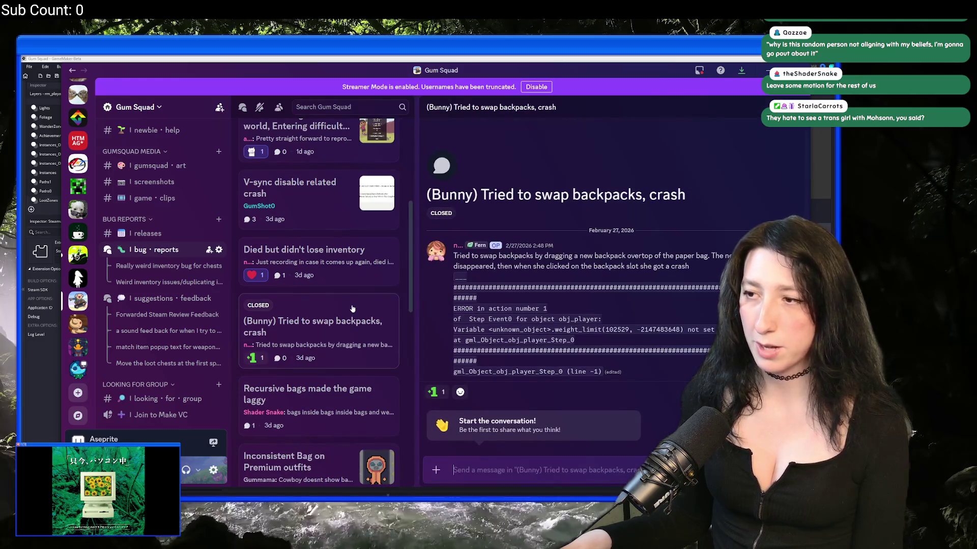
right_click(346, 317)
click(367, 444)
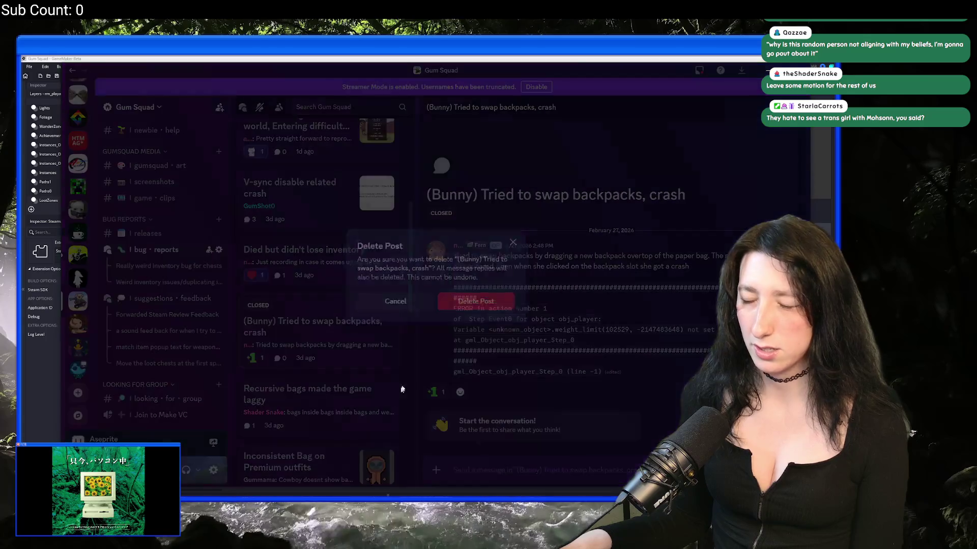
click(460, 303)
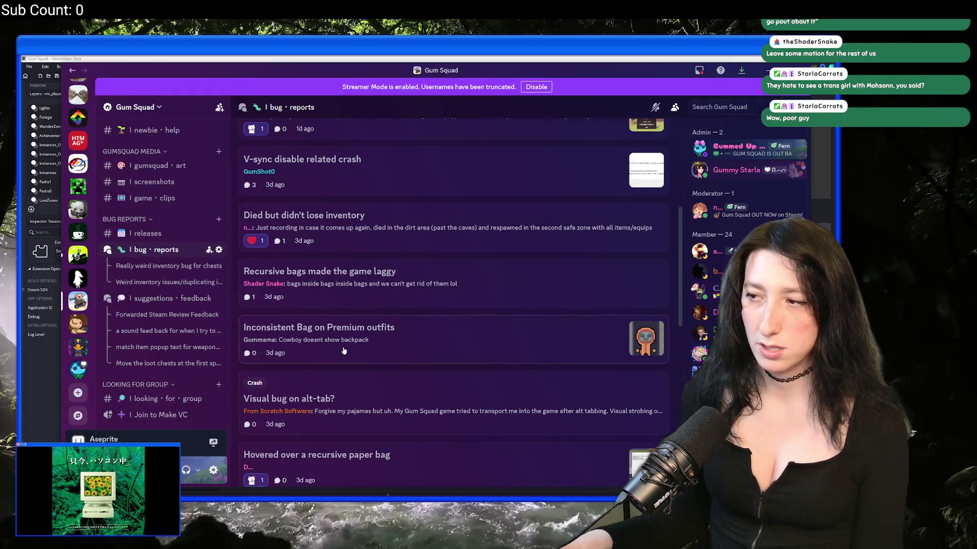
Browse the Inconsistent Bag, Recursive bags and Died but didn't lose inventory posts
click(354, 341)
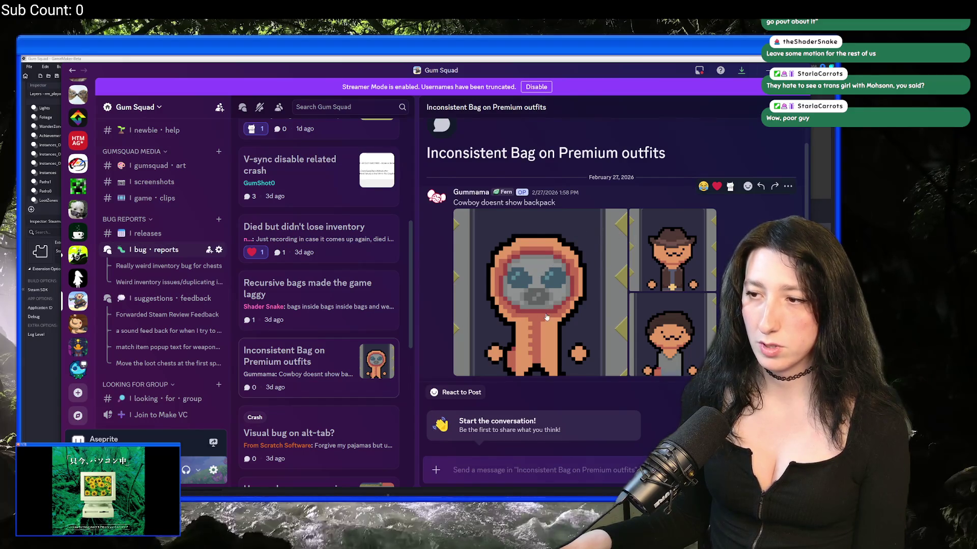
click(343, 288)
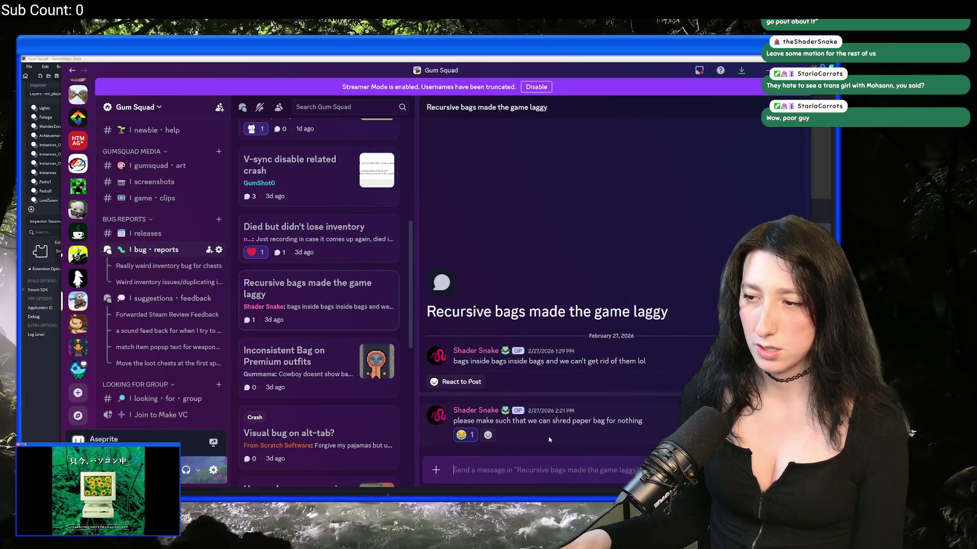
click(295, 239)
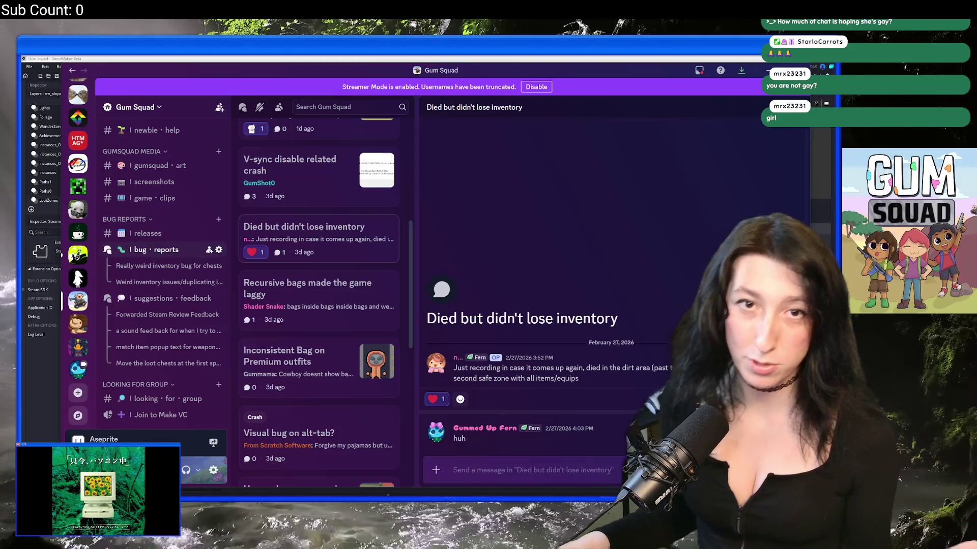
Switch away from Discord to the GameMaker Gum Squad project with Alt+Tab
key(alt+Tab)
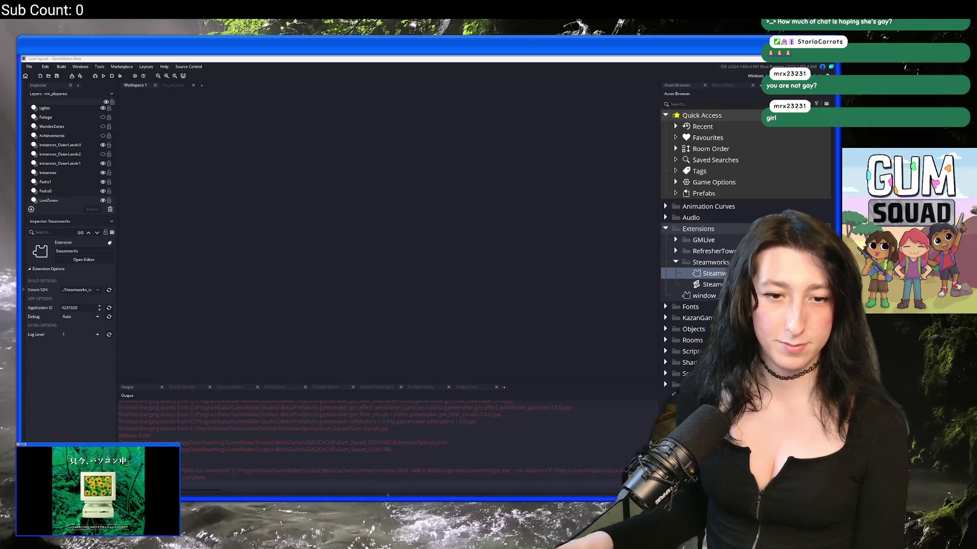
Bring Discord back to the front from Start search, showing the Died but didn't lose inventory post
click(374, 275)
key(ctrl+t)
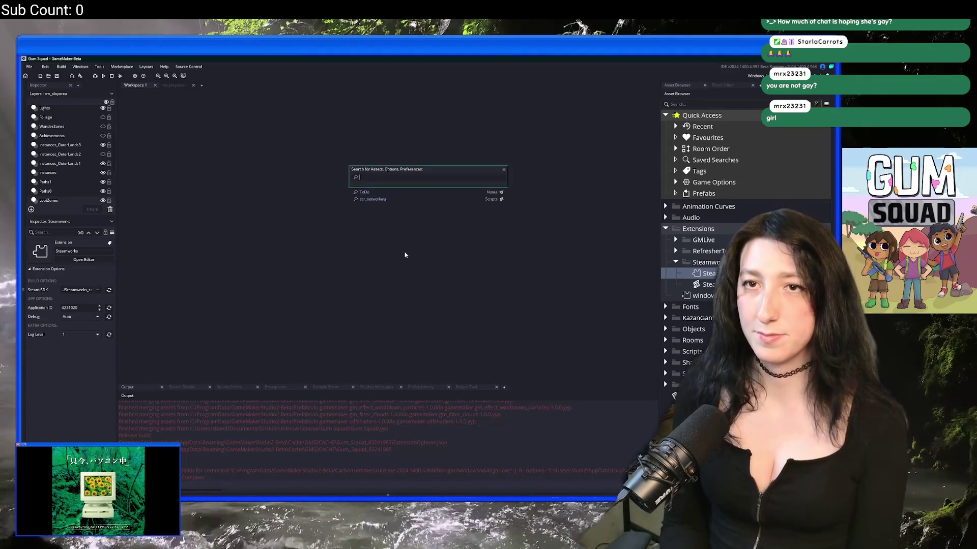
key(super)
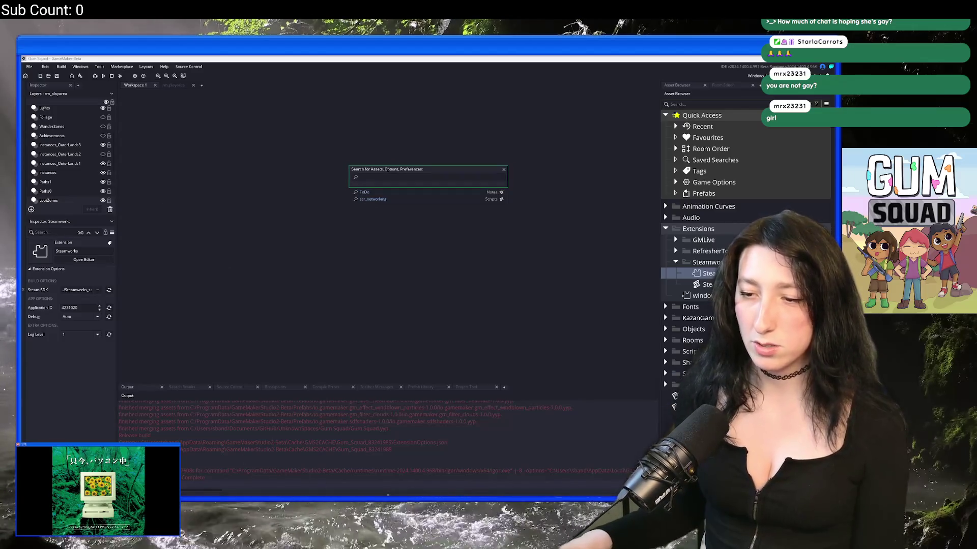
text(d)
click(379, 284)
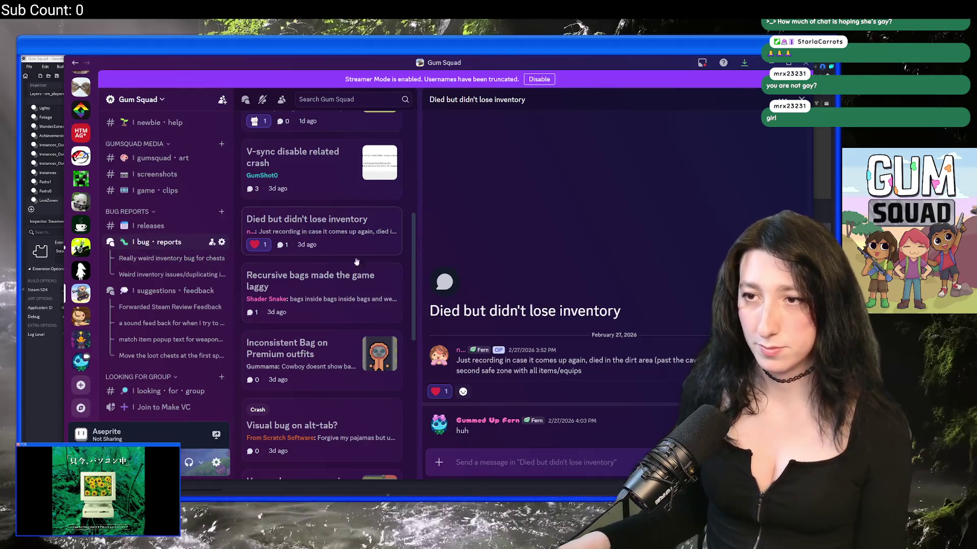
Browse the Recursive bags, Inconsistent Bag, achievements-when-hosting and Opening inventory posts
click(338, 301)
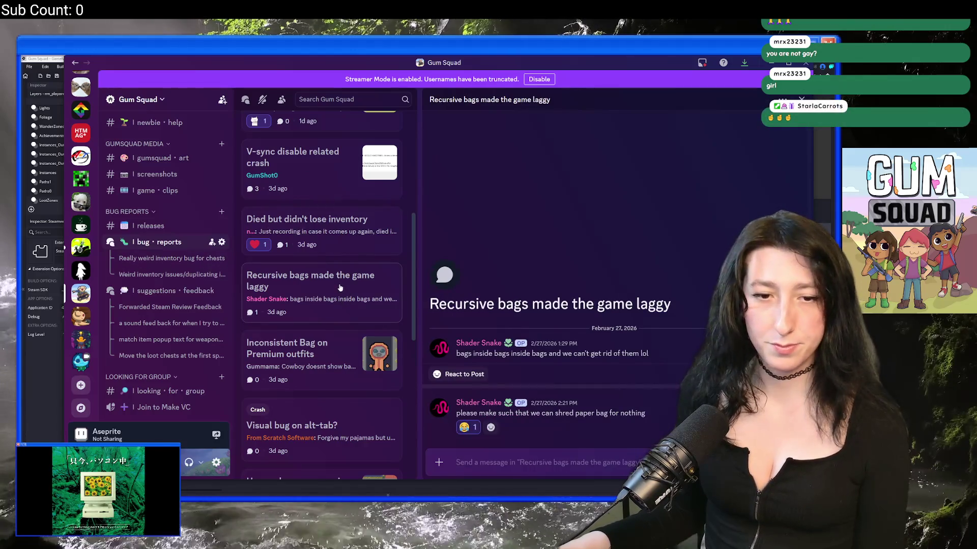
scroll(340, 289, down, 1)
click(323, 318)
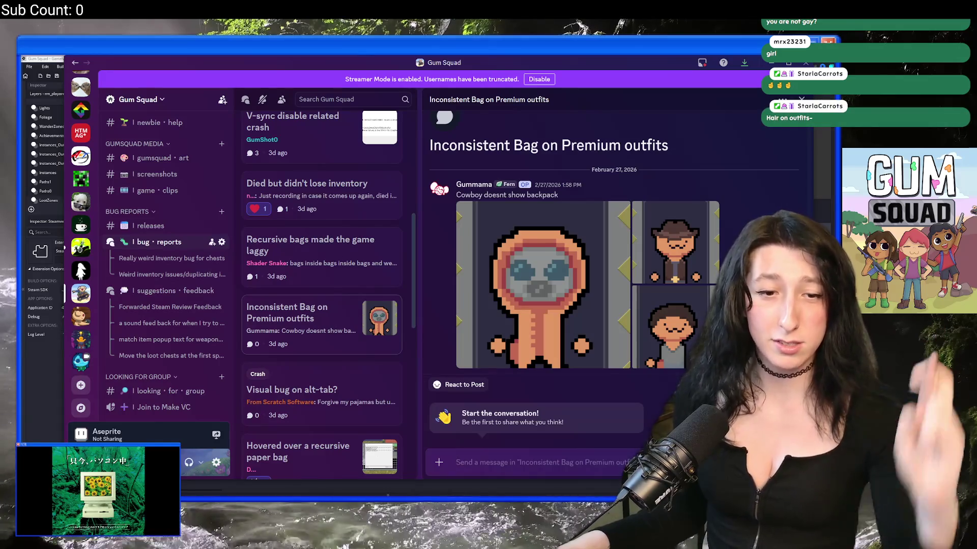
scroll(331, 318, down, 6)
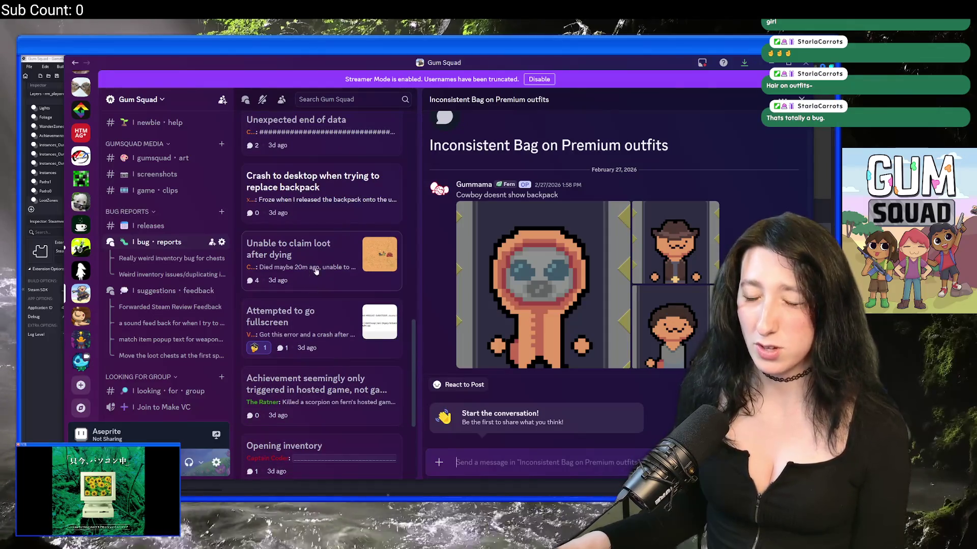
scroll(313, 284, down, 2)
click(316, 292)
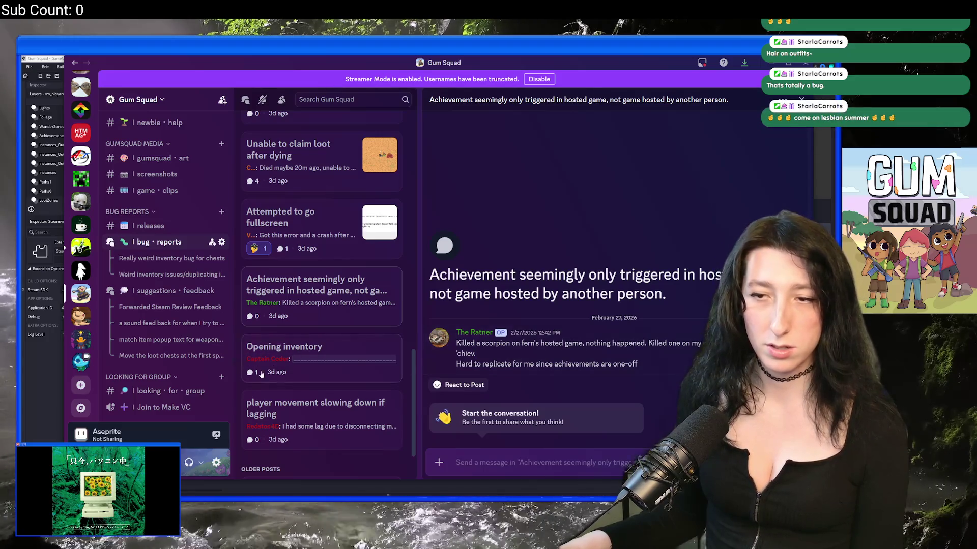
click(297, 353)
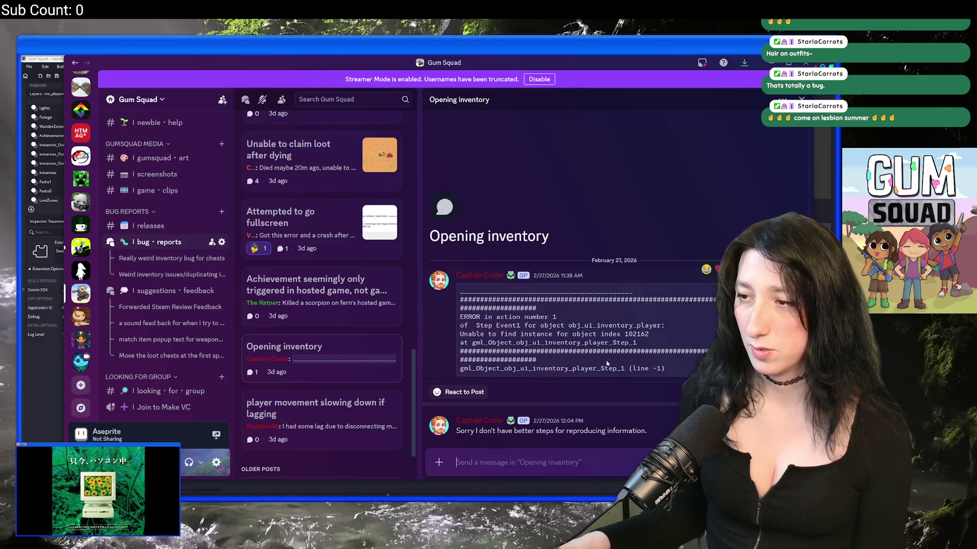
Inspect the Opening inventory error log, then cancel deleting that post
mouse_move(659, 368)
mouse_down()
mouse_move(508, 339)
mouse_move(476, 306)
mouse_up()
click(516, 338)
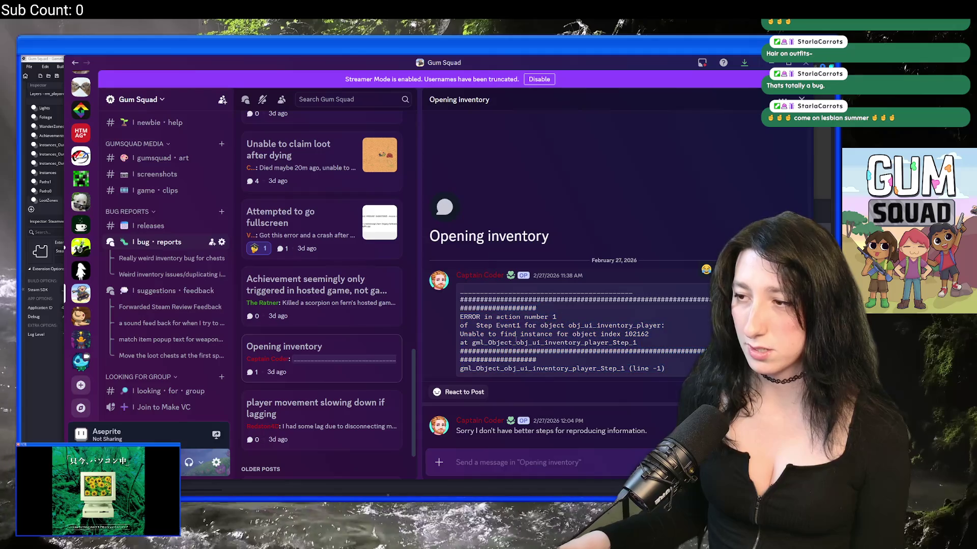
right_click(360, 351)
click(383, 431)
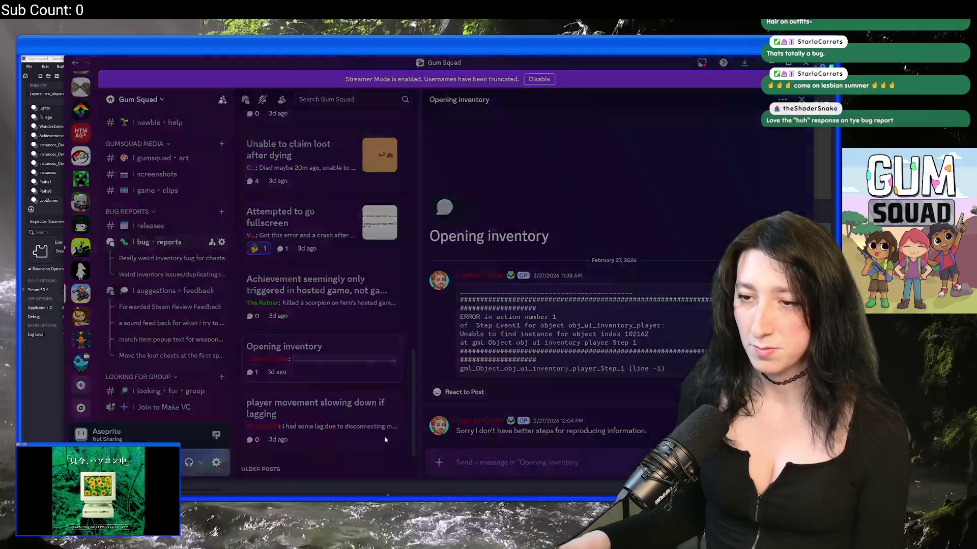
click(396, 294)
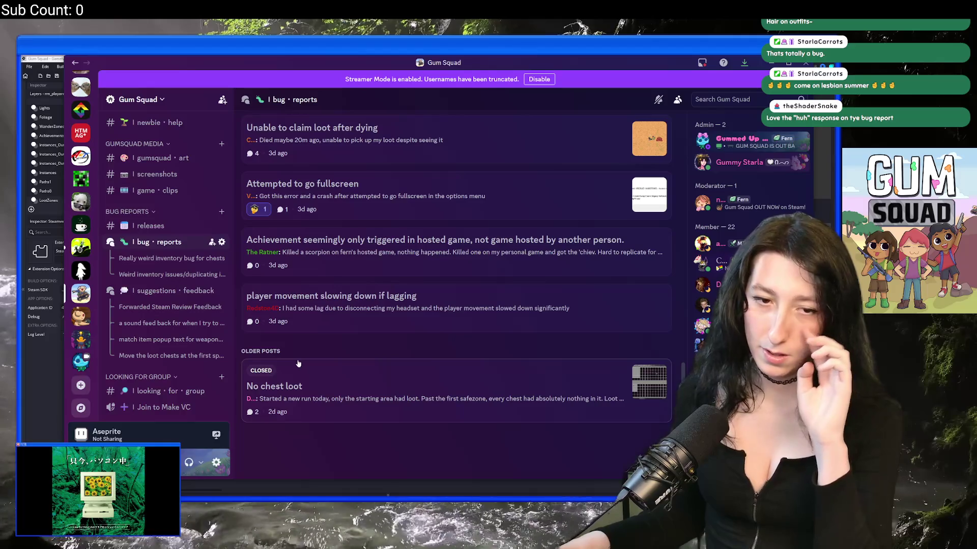
Read the hosted-achievement, fullscreen, claim-loot and Unexpected end of data reports
click(375, 256)
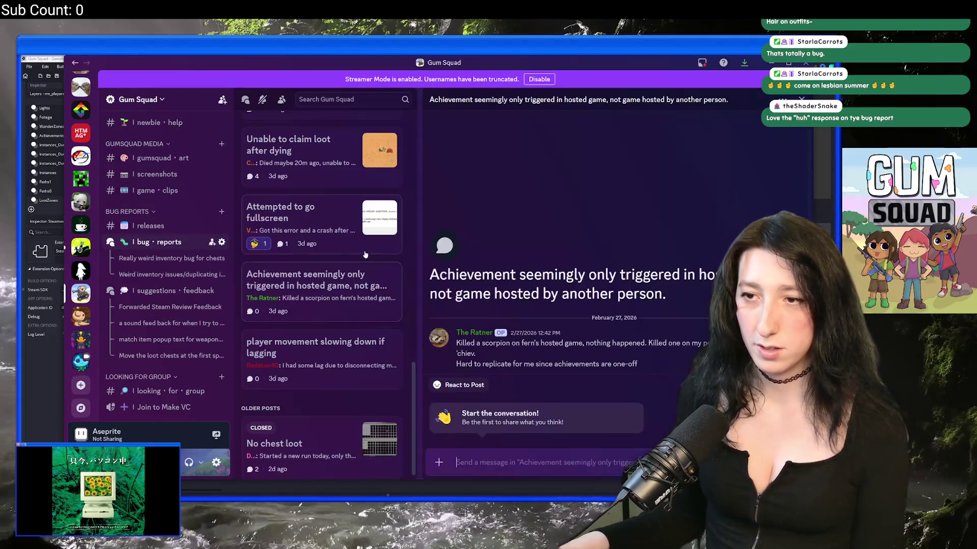
click(349, 232)
click(336, 175)
scroll(320, 253, up, 4)
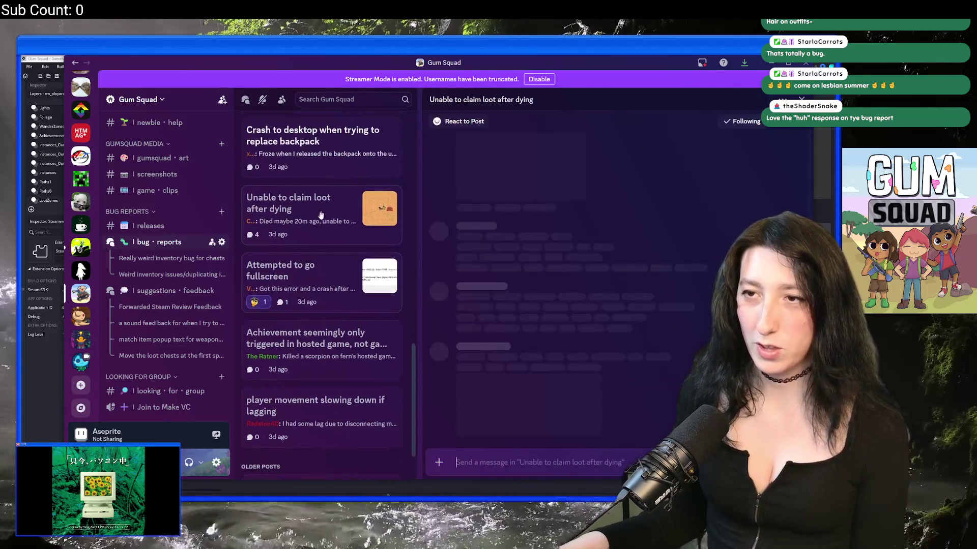
scroll(321, 253, up, 1)
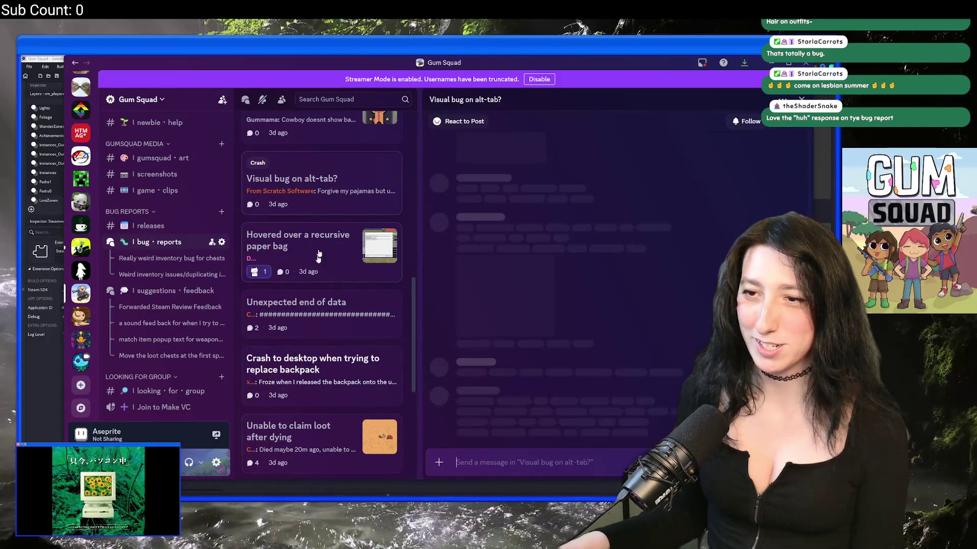
click(304, 323)
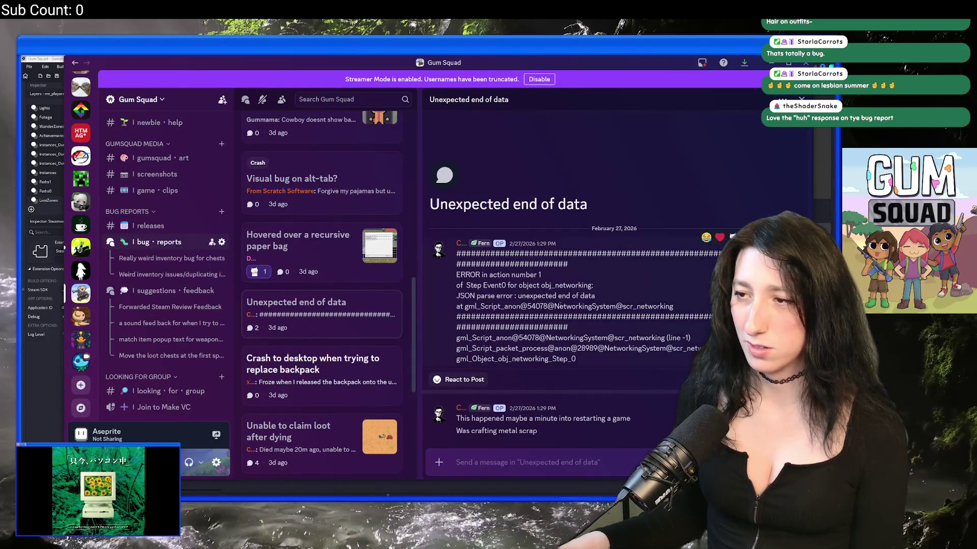
right_click(605, 315)
click(523, 257)
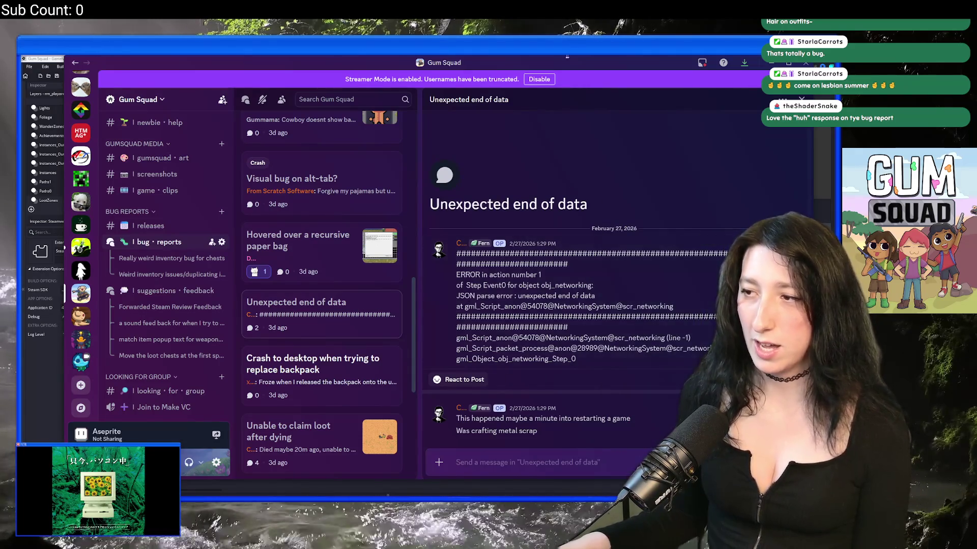
Run and confirm an action from the Unexpected end of data post's menu, then move Discord aside
right_click(311, 305)
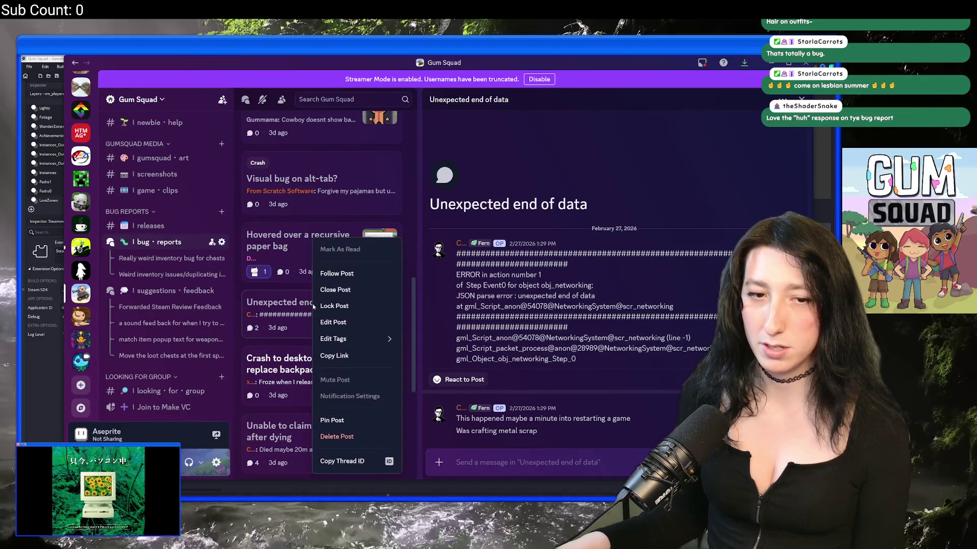
click(344, 436)
click(480, 293)
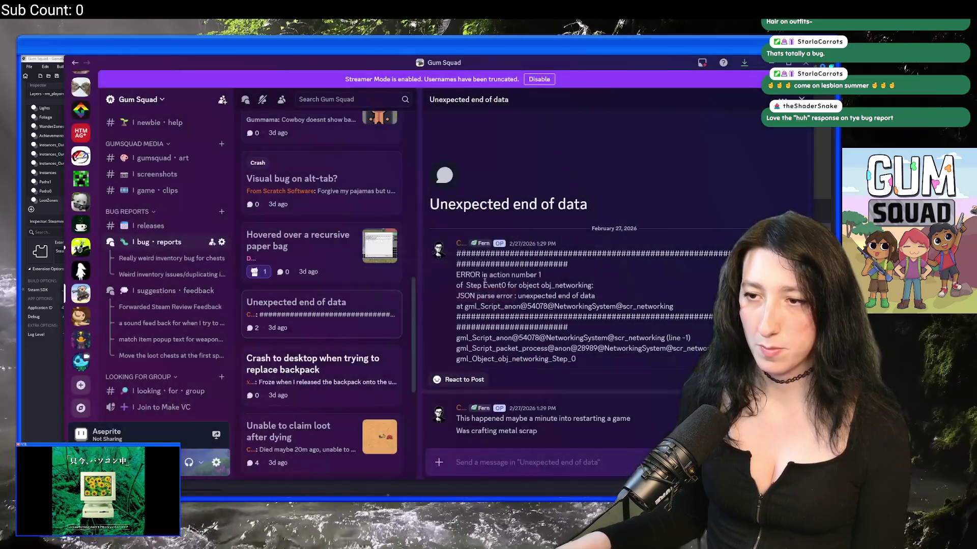
drag(496, 67, 490, 73)
click(607, 58)
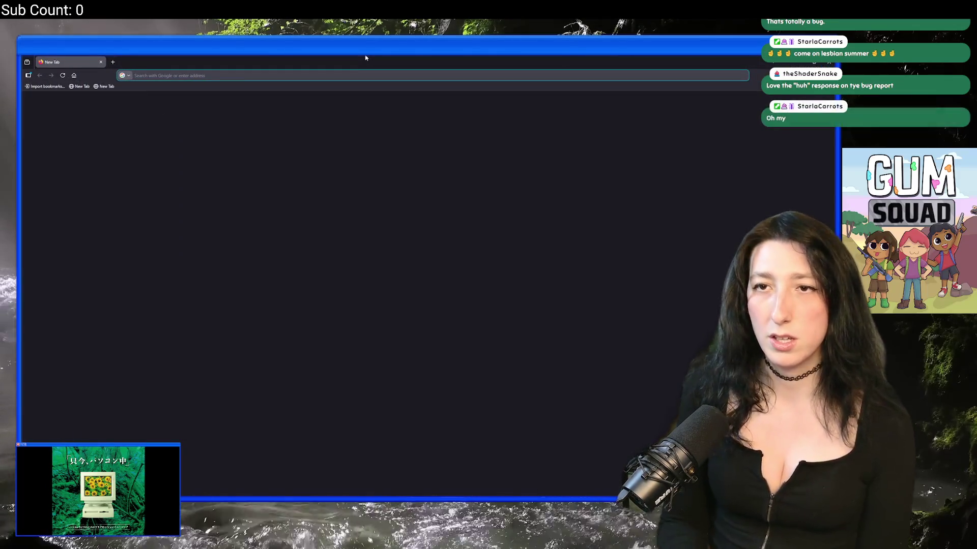
Search Chrome for 'how late after udp packet is sent can it be received', then return to GameMaker
text(how late after )
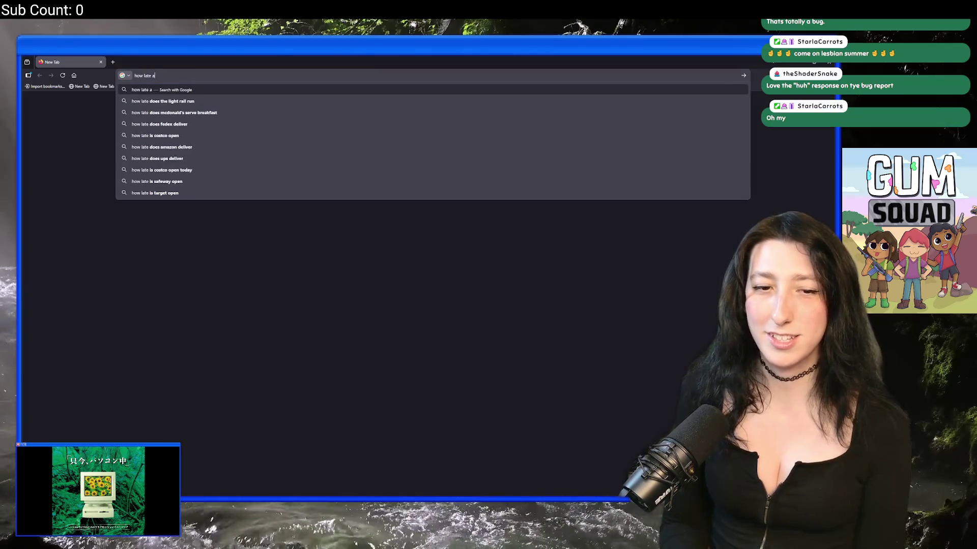
text(udp packet is sent can it be )
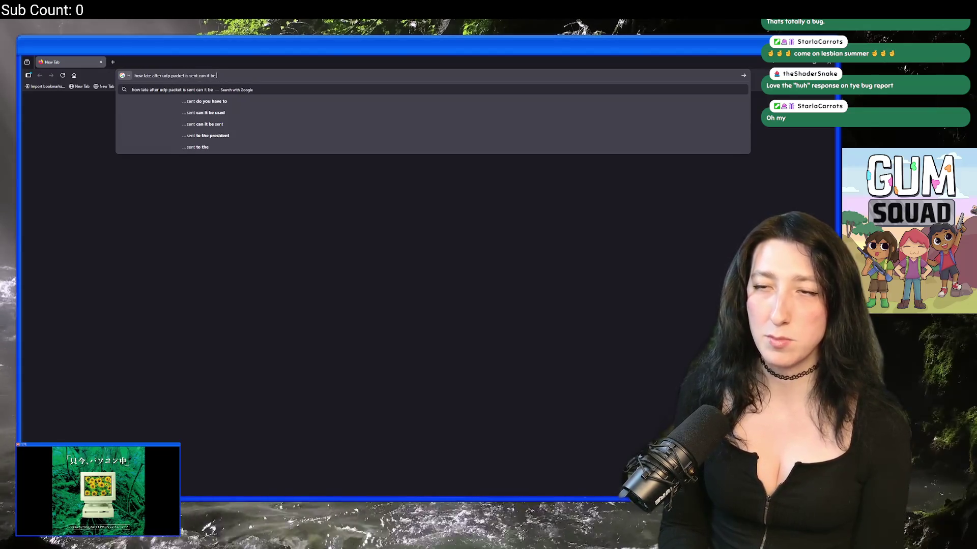
text(received)
key(Return)
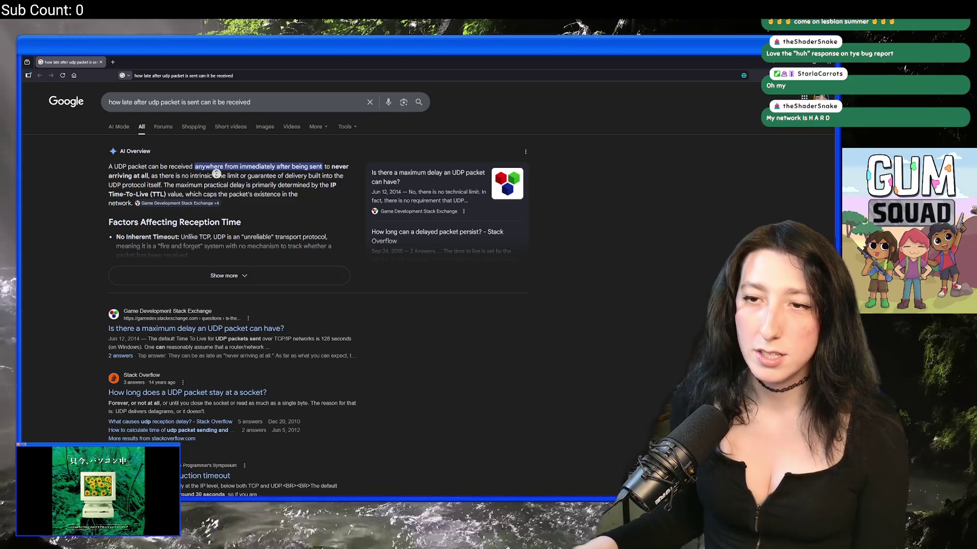
key(alt+Tab)
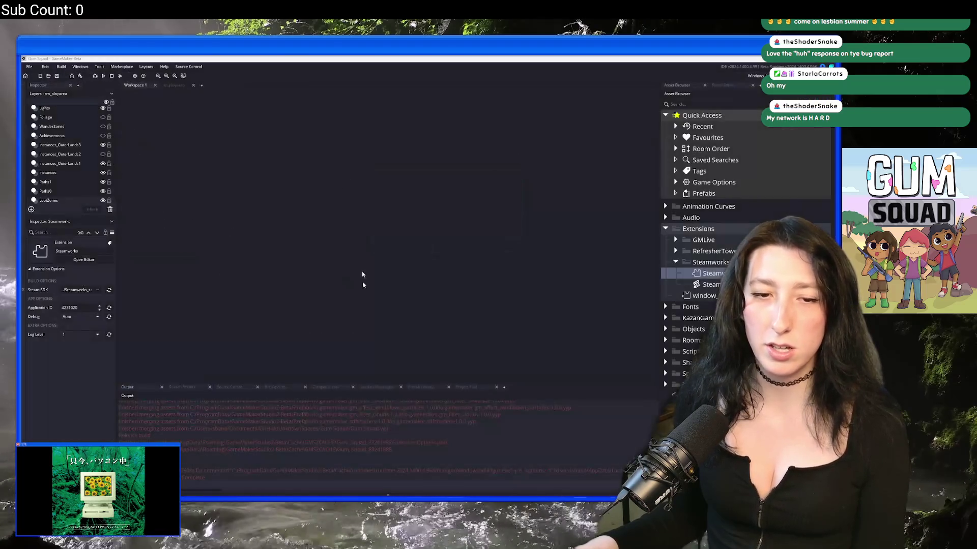
Open GameMaker's Ctrl+T asset search popup and focus its empty search field
key(ctrl+t)
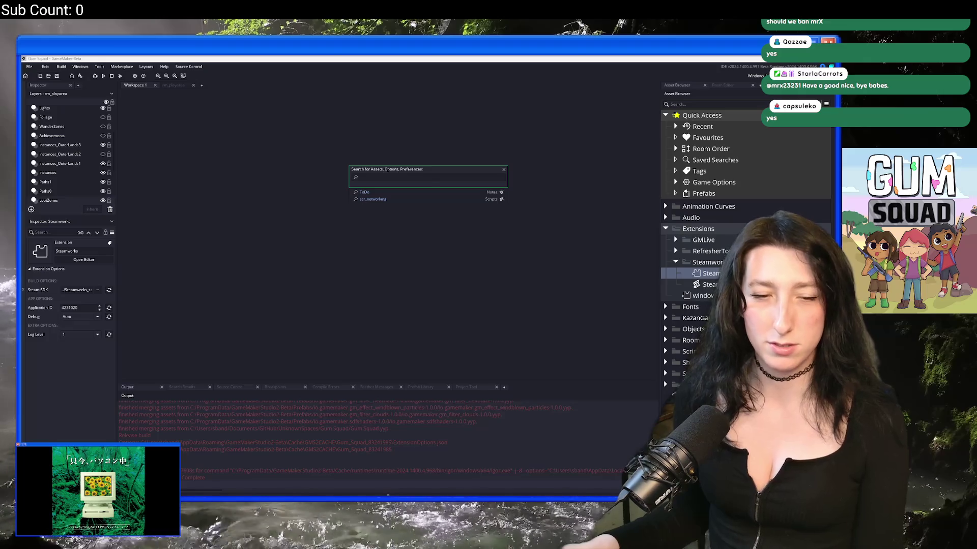
click(392, 177)
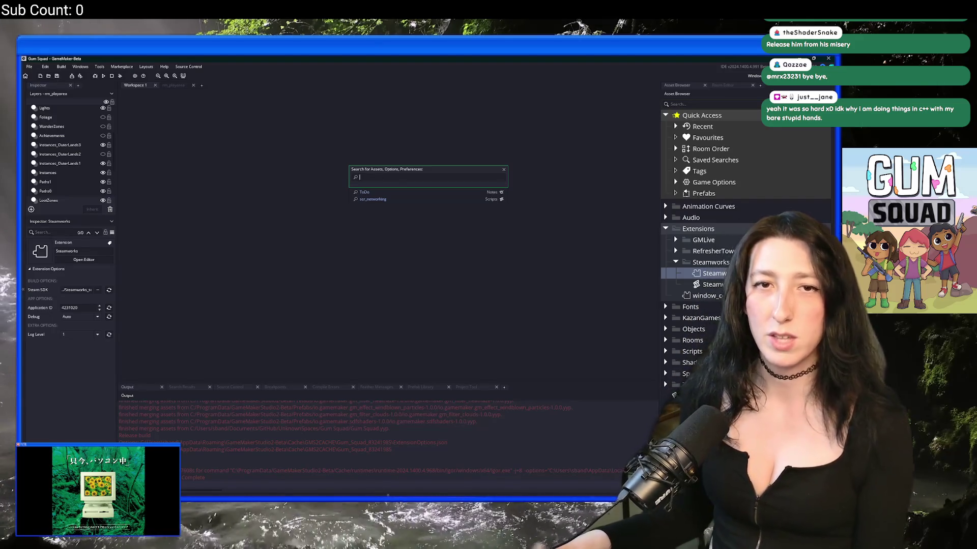
Close the asset search popup and reopen it with Ctrl+T for the scr_netw query
key(alt+Tab)
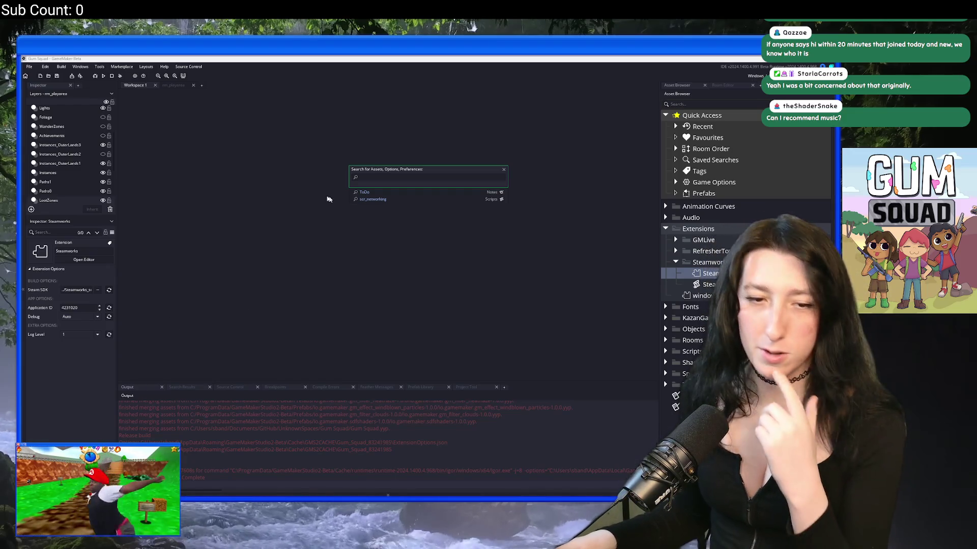
click(212, 244)
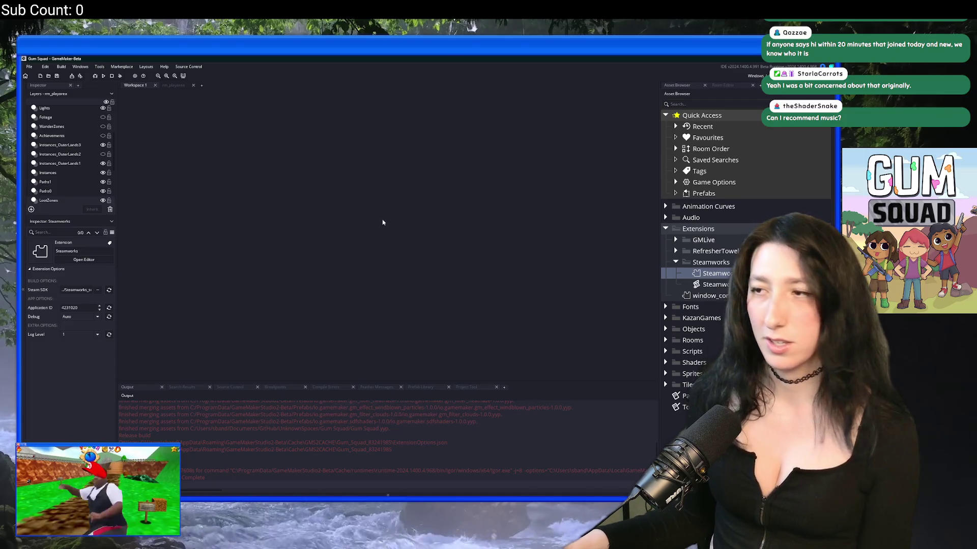
key(ctrl+t)
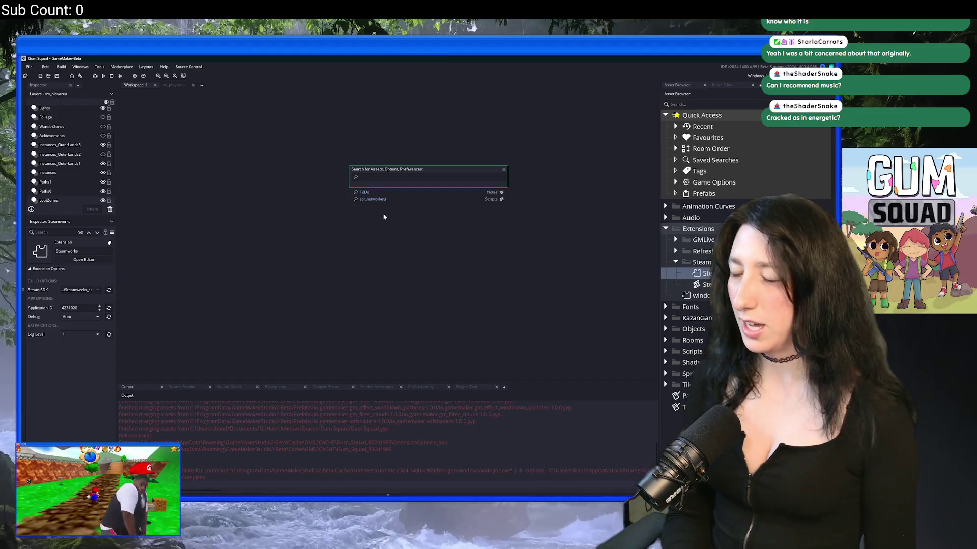
Open the scr_networking script from the 'two' search and expand it into a full workspace tab
text(scr_netwo)
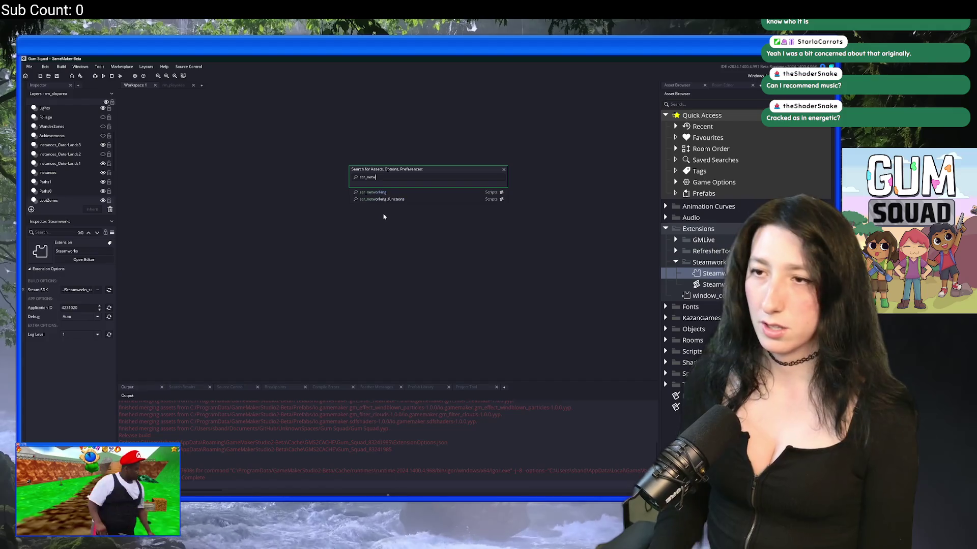
key(Return)
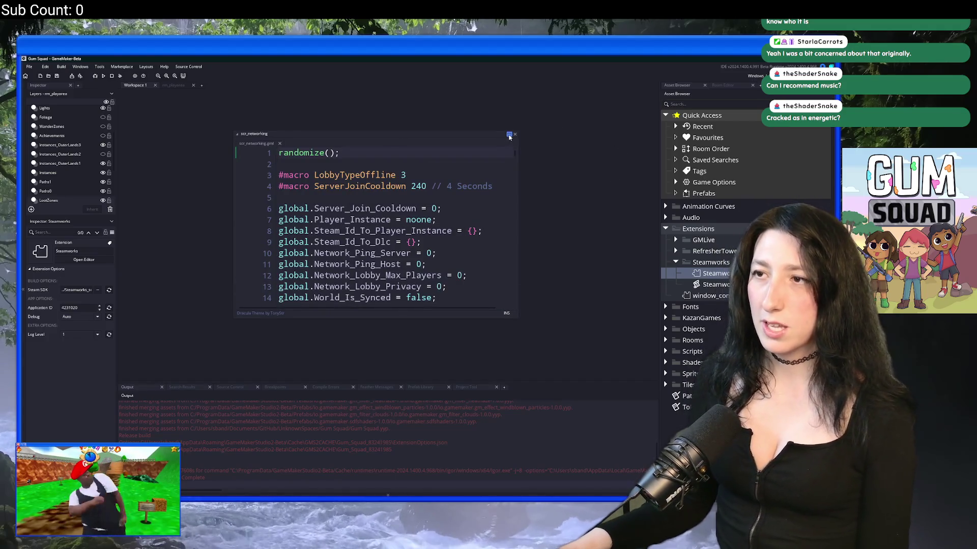
click(508, 134)
Put the cursor at the end of line 83's HealthStationUse write in network_healthstationuse
scroll(360, 188, down, 12)
scroll(361, 188, down, 15)
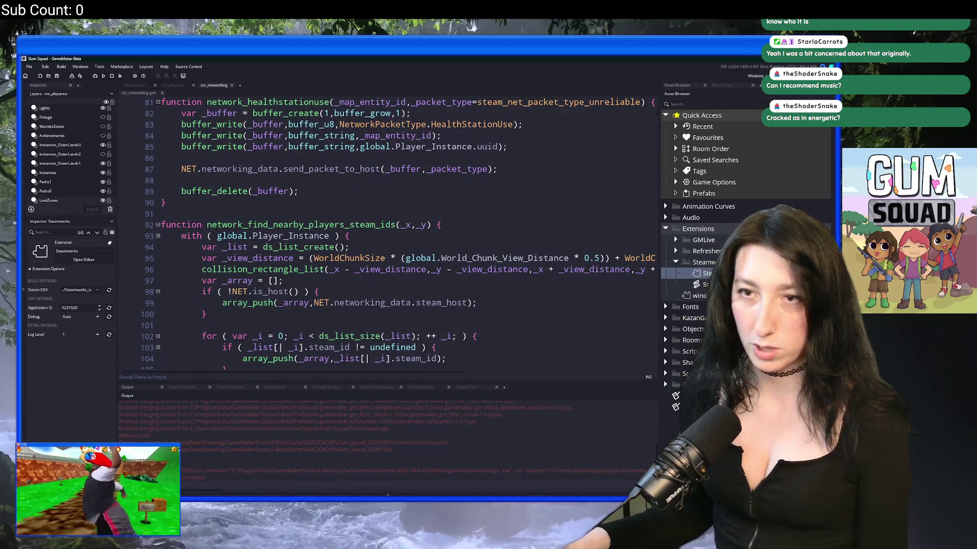
scroll(353, 198, up, 2)
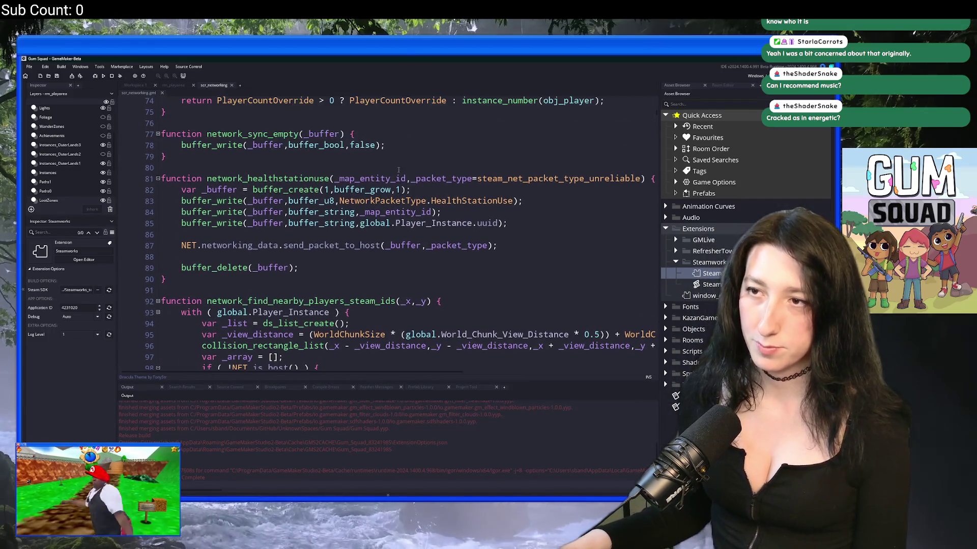
scroll(414, 140, up, 2)
click(483, 201)
click(527, 197)
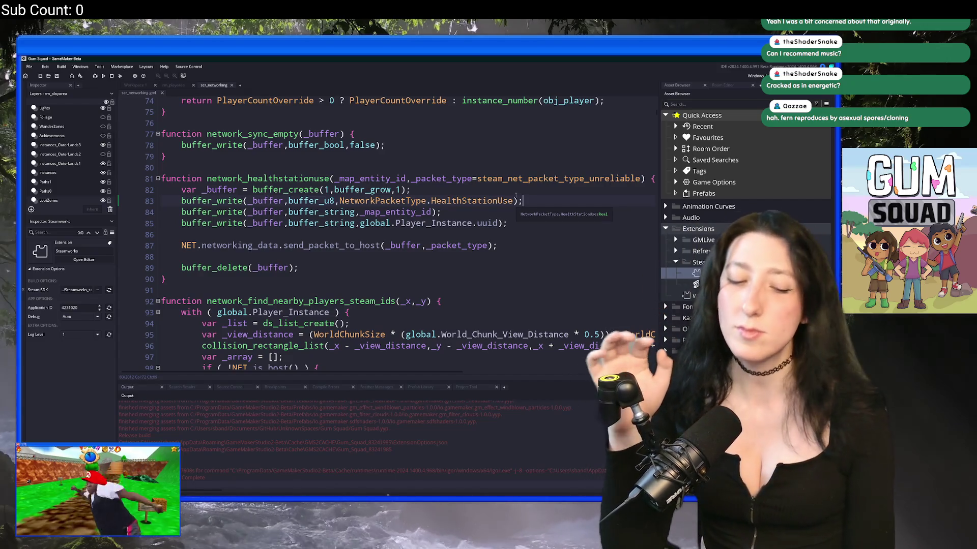
click(429, 191)
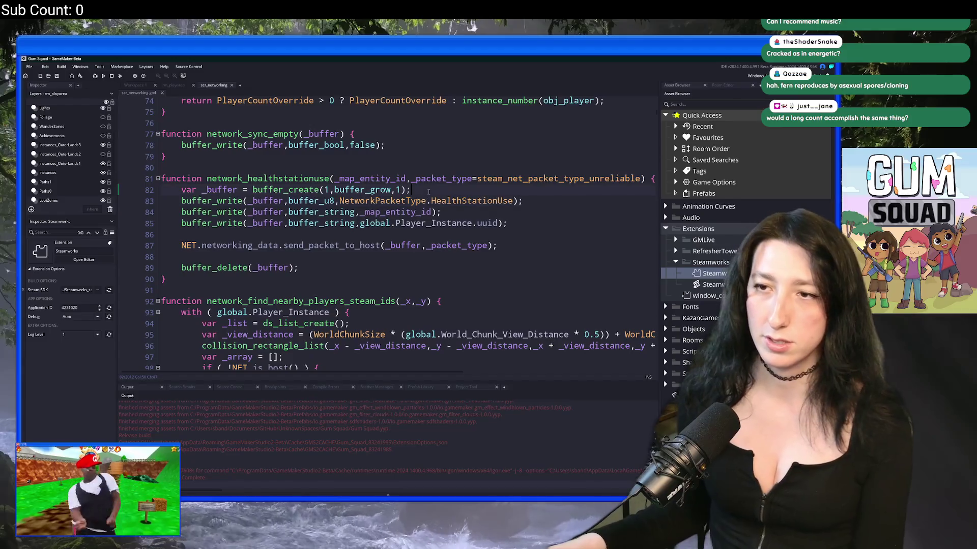
click(536, 205)
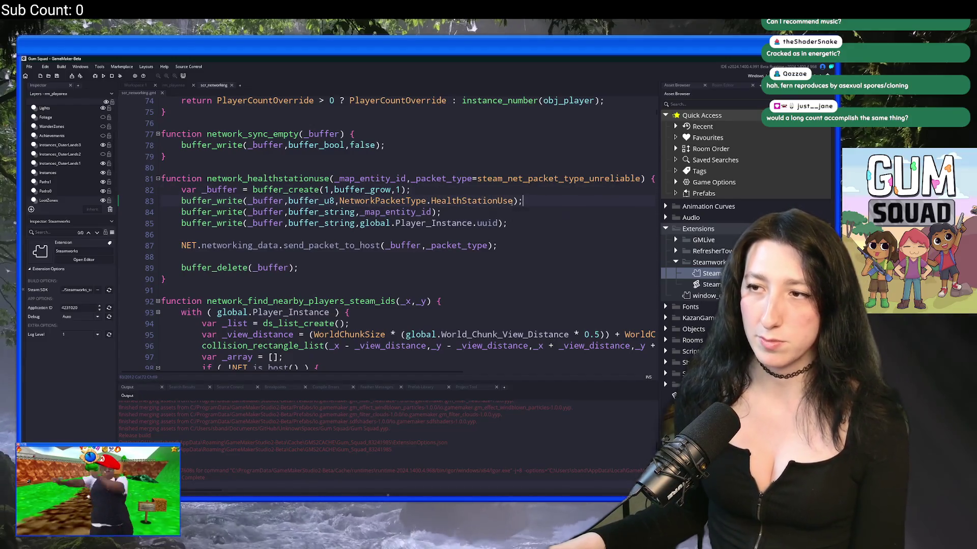
Duplicate line 83 and change the copy's buffer_u8 to buffer_u64 on line 84
key(ctrl+d)
click(334, 211)
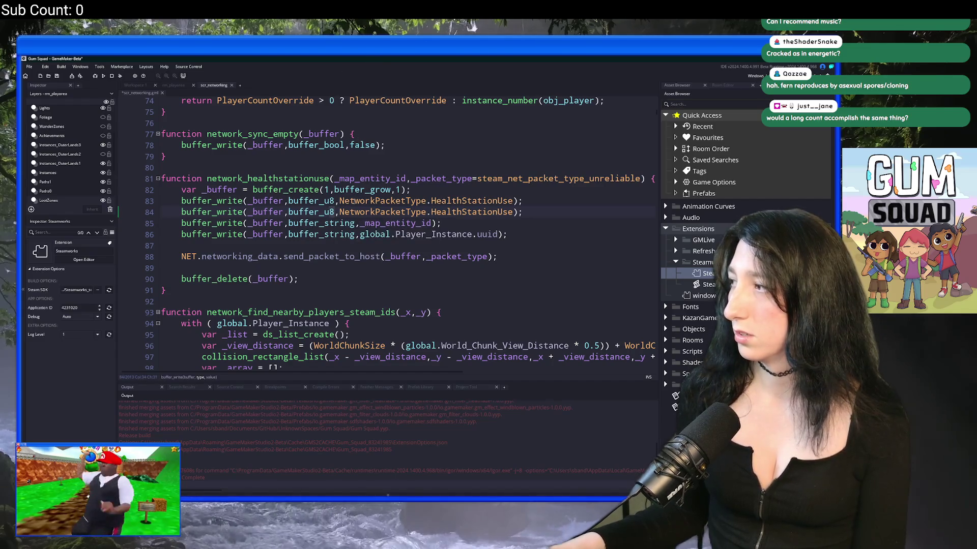
key(Delete)
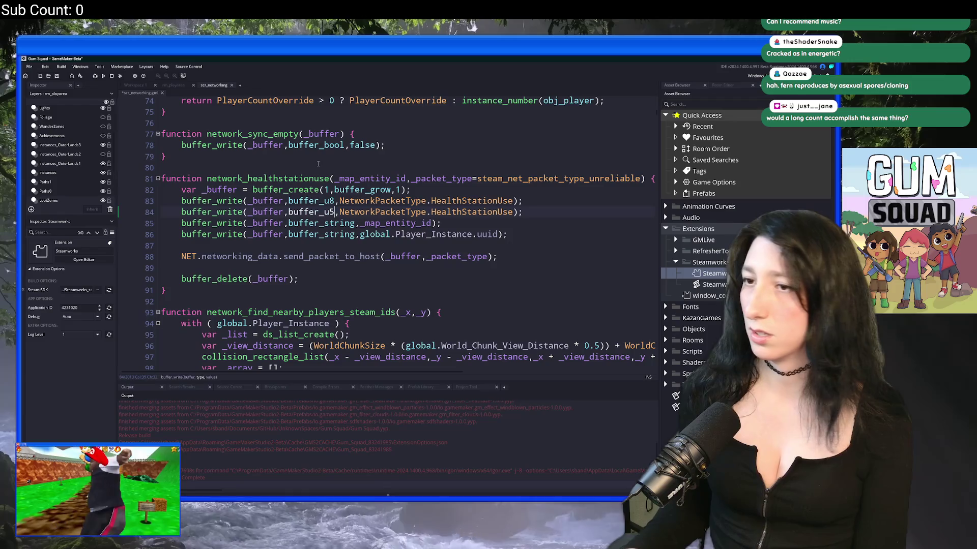
text(64)
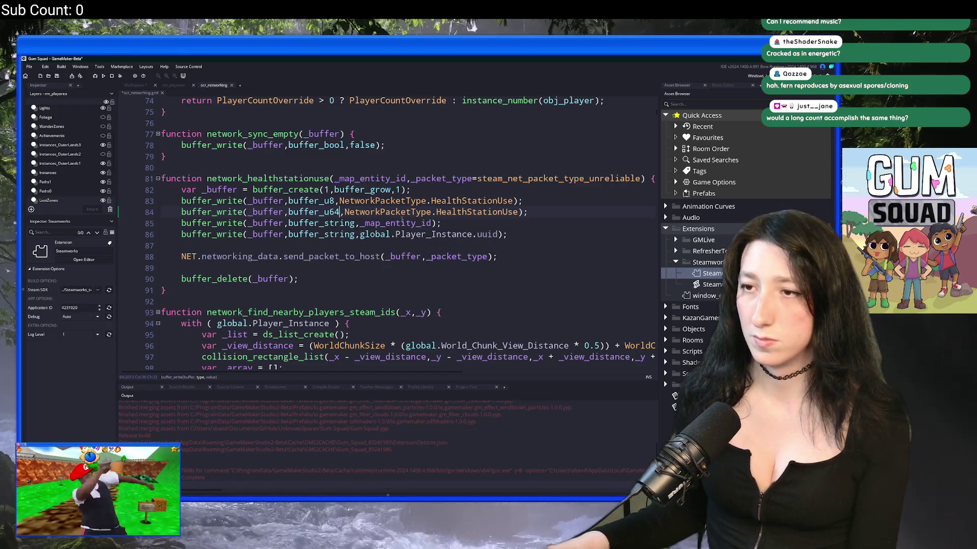
click(537, 209)
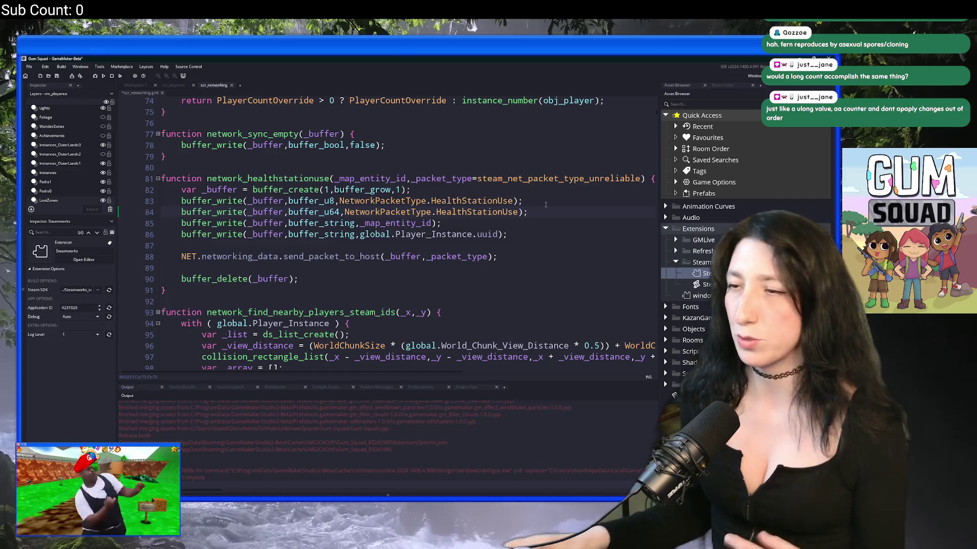
Select line 84's buffer_u64 write and hide the side and output panels with F12
click(537, 204)
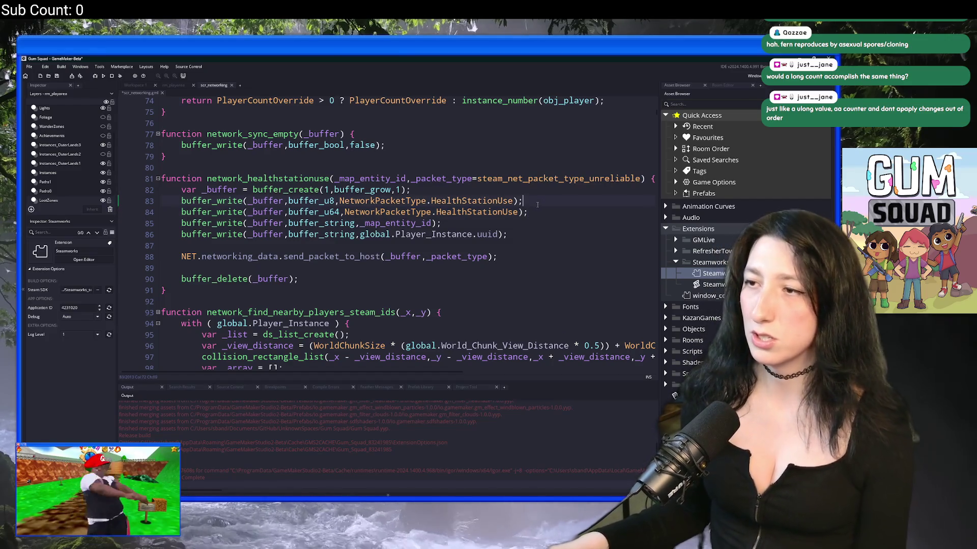
right_click(538, 207)
click(540, 208)
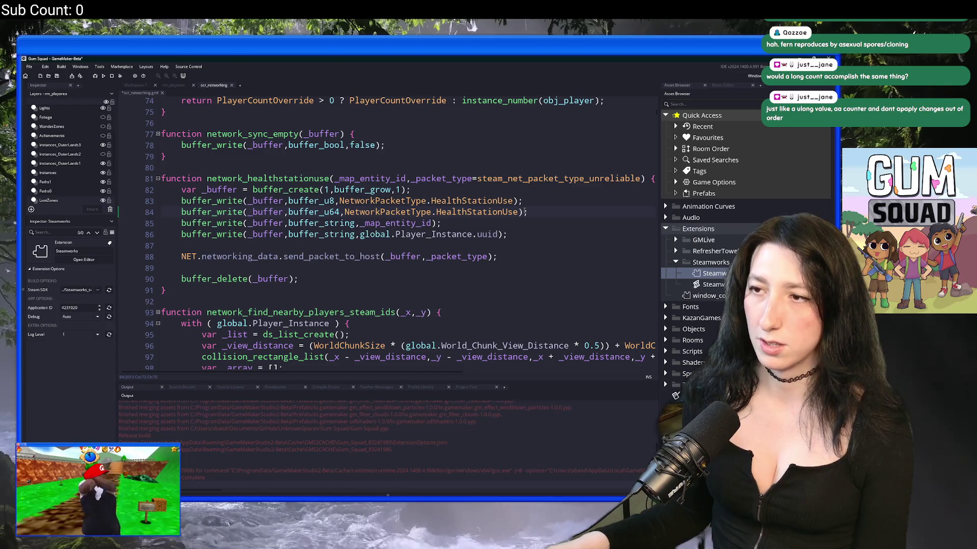
click(534, 209)
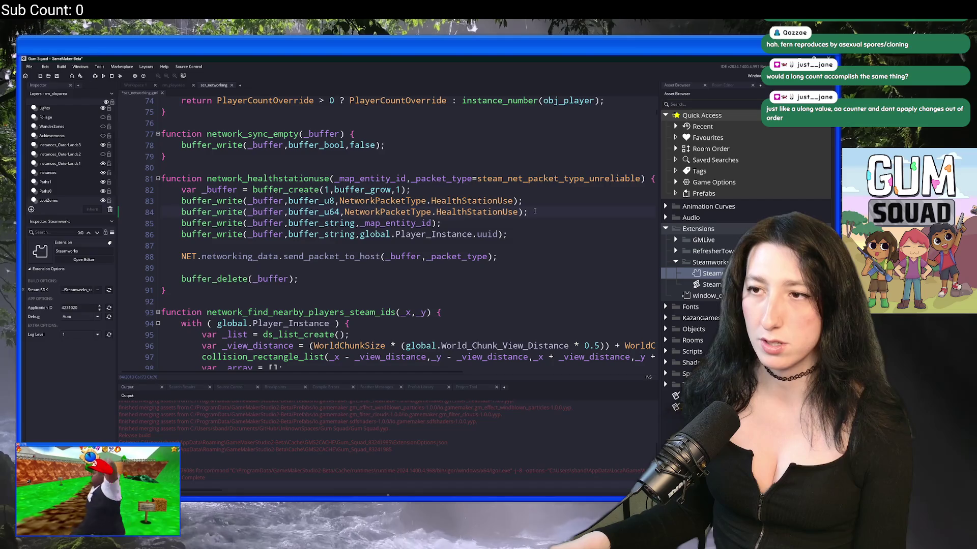
click(182, 212)
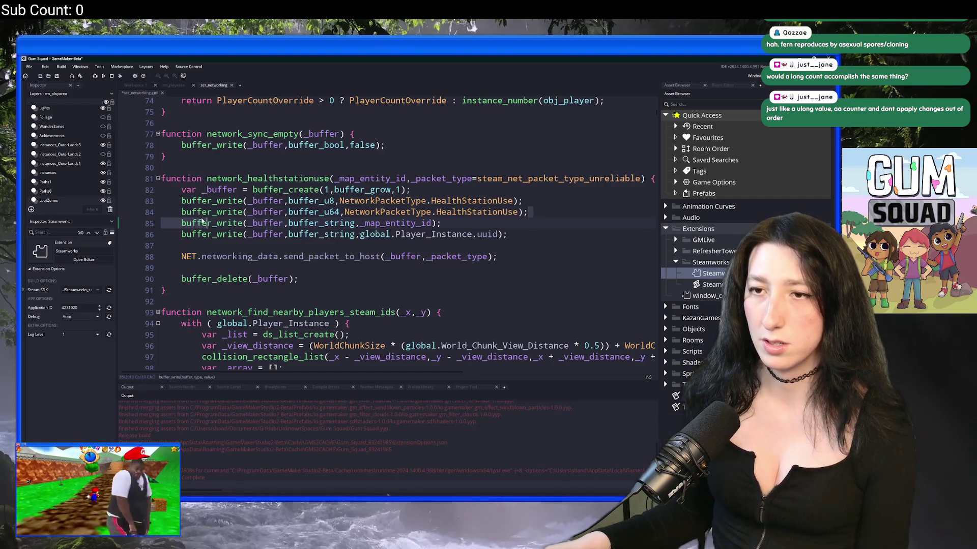
drag(183, 211, 637, 216)
click(637, 217)
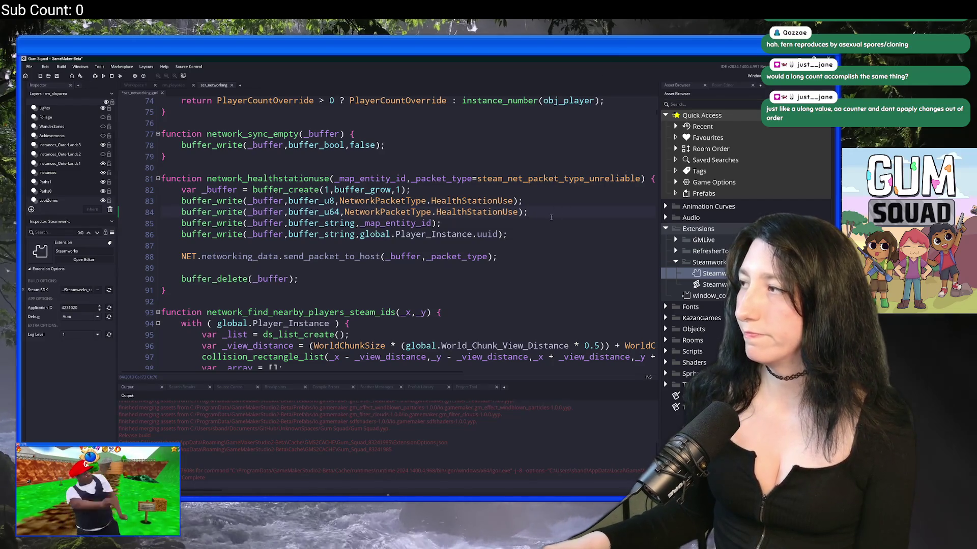
scroll(624, 207, up, 3)
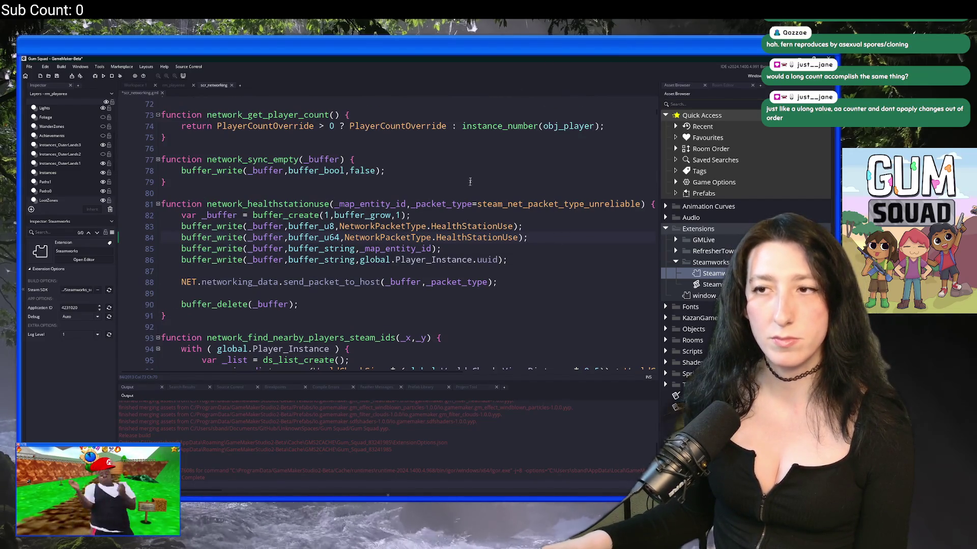
key(F12)
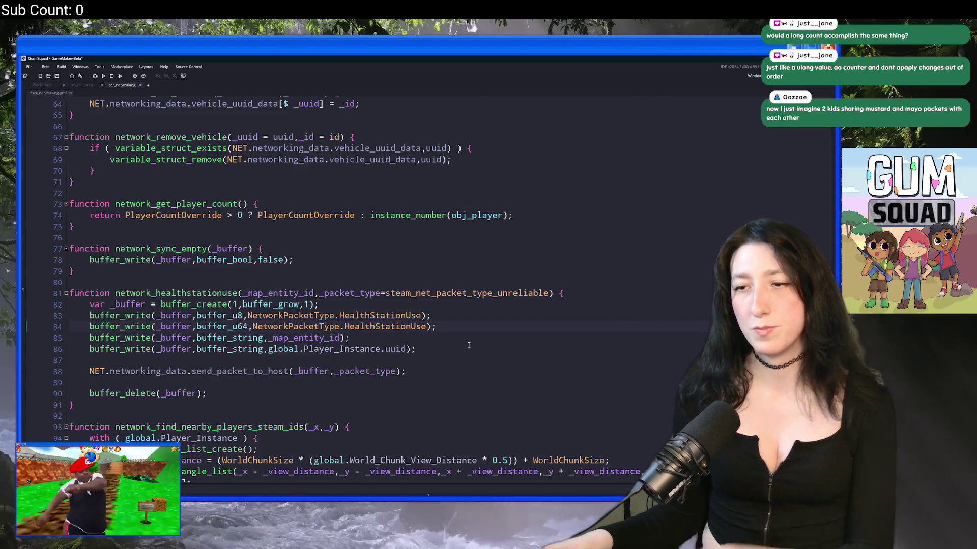
scroll(330, 309, down, 15)
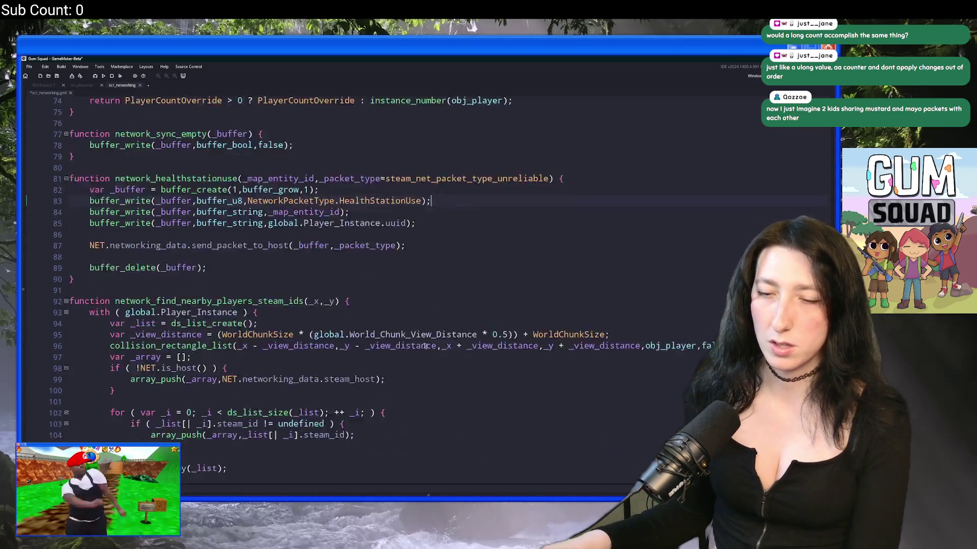
Search the script for inventory and go to the PlayerInventoryUpdate packet handler
scroll(354, 228, down, 7)
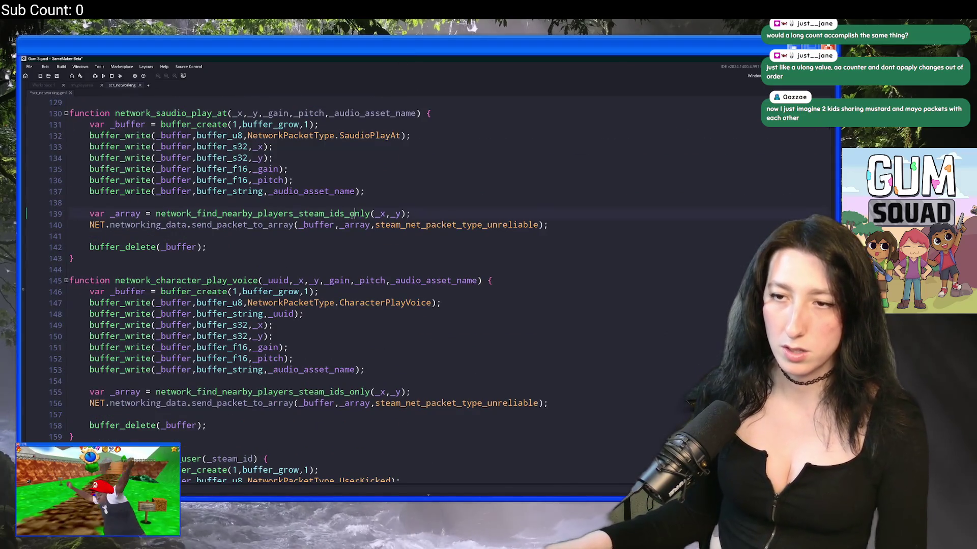
key(ctrl+t)
text(im)
text(ventory_)
text(sync)
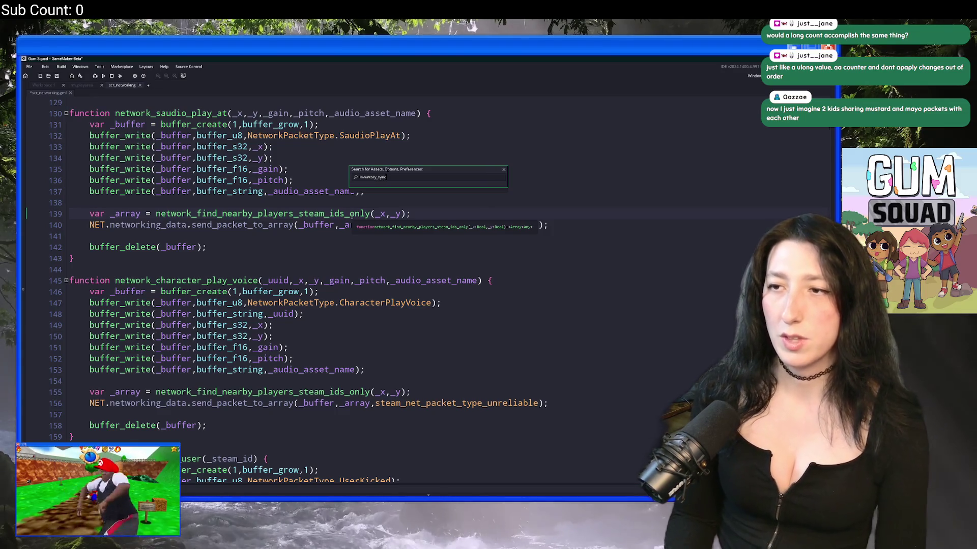
key(Return)
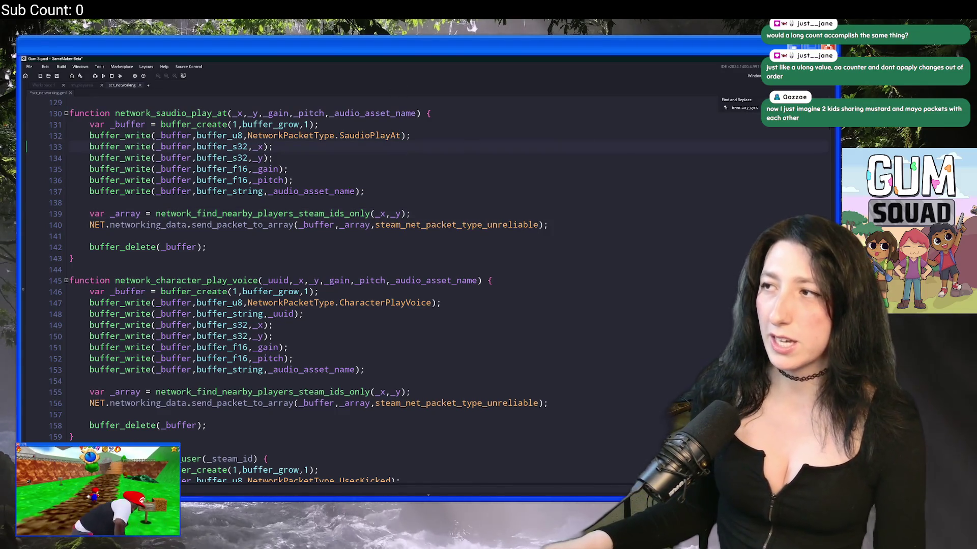
key(BackSpace)
key(BackSpace)
key(BackSpace)
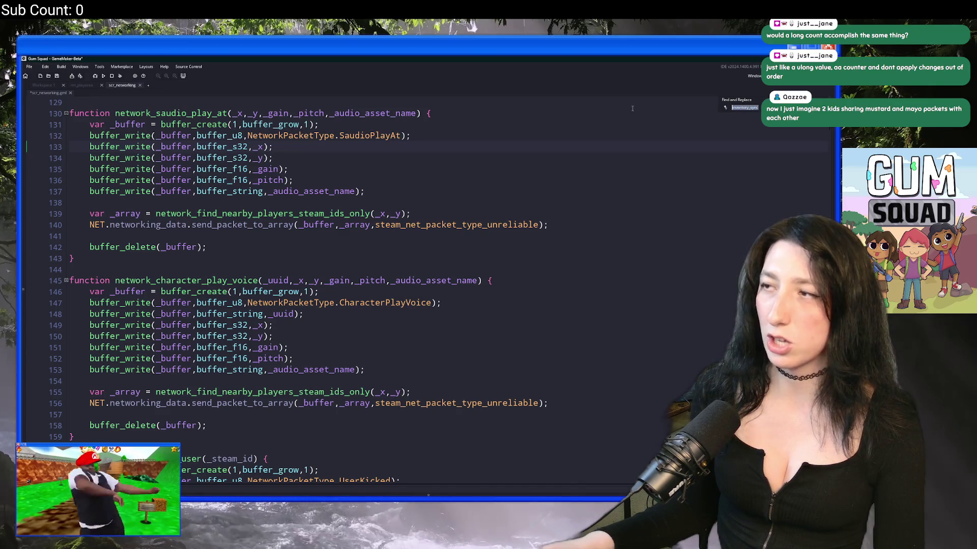
text(Inventory)
key(shift+Return)
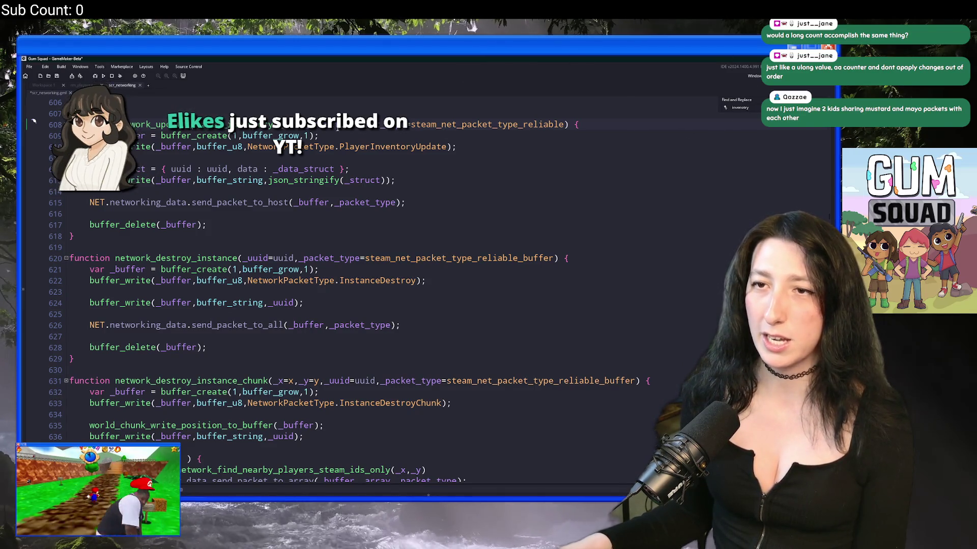
click(449, 146)
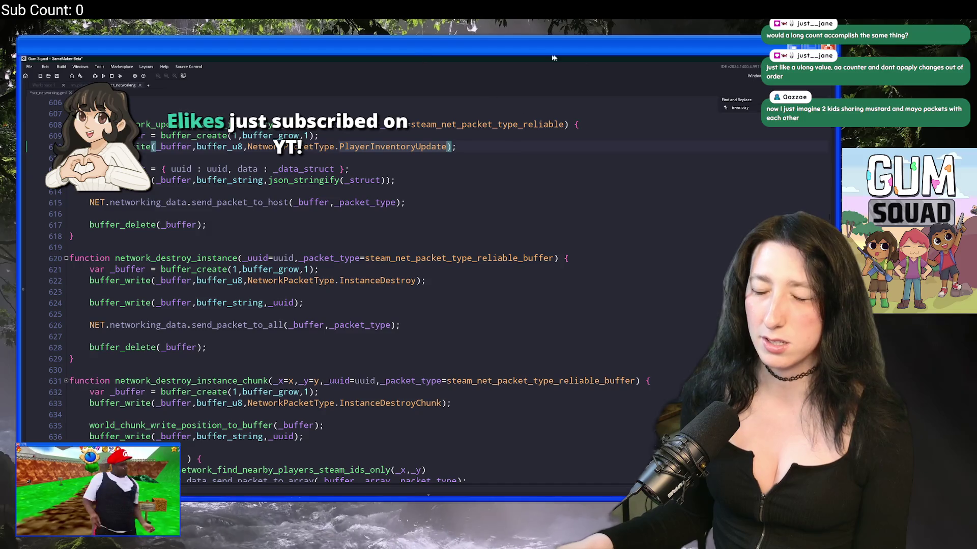
key(ctrl+f)
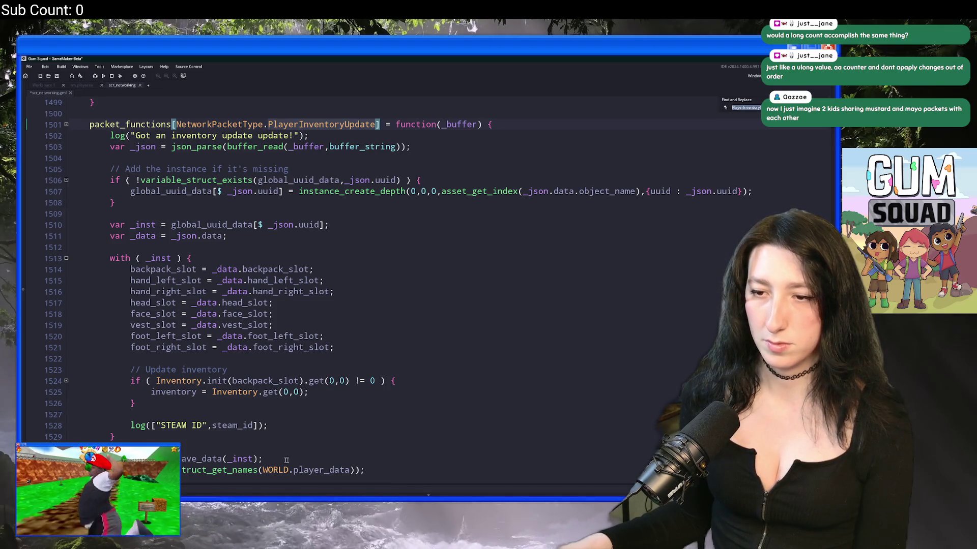
Delete the STEAM ID log line and the leftover line after player_save_data
drag(268, 426, 135, 404)
key(BackSpace)
drag(381, 460, 263, 436)
key(BackSpace)
scroll(264, 437, up, 2)
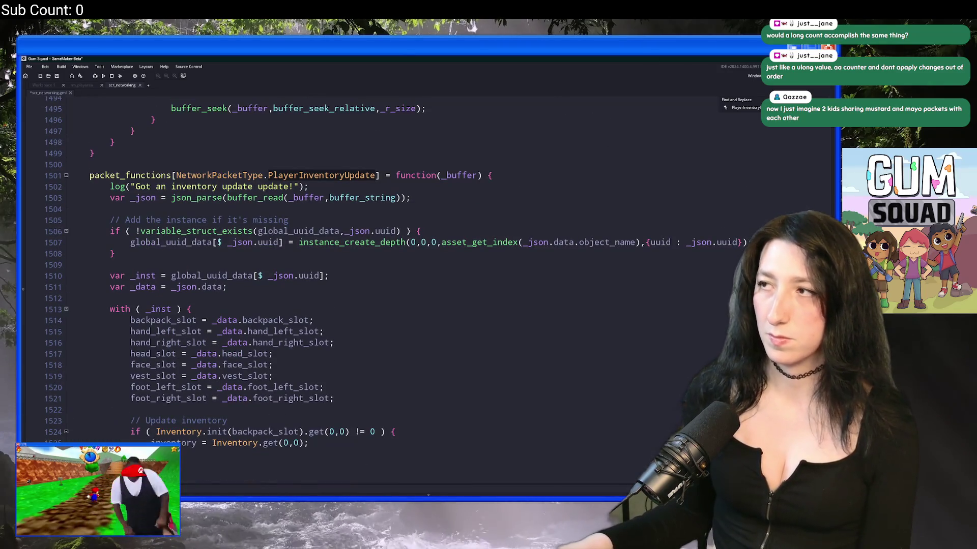
key(shift+F3)
key(shift+F3)
key(shift+F3)
key(shift+F3)
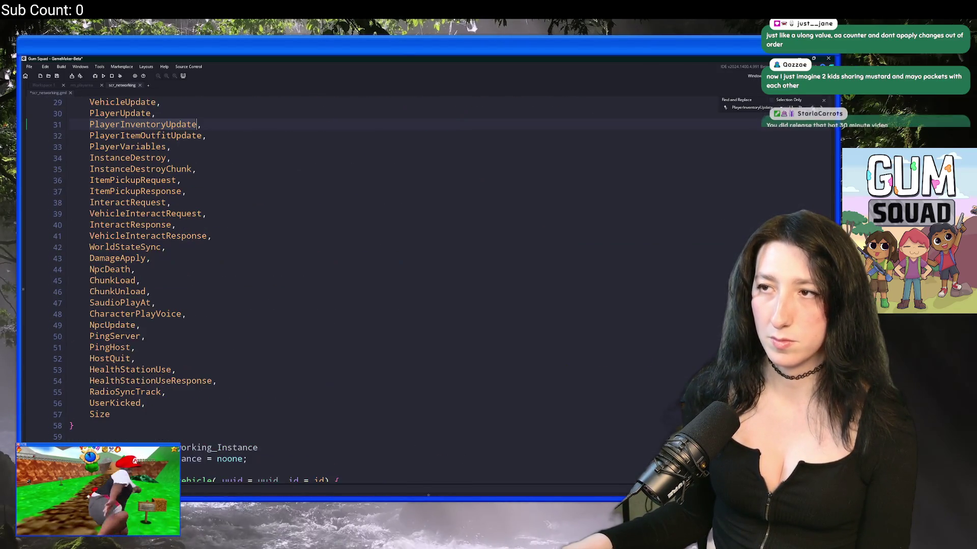
scroll(577, 170, up, 1)
Find all uses of network_update_player_inventory, visit line 1799 and obj_player User Event 0, then return to its definition
double_click(193, 140)
key(ctrl+shift+f)
key(Return)
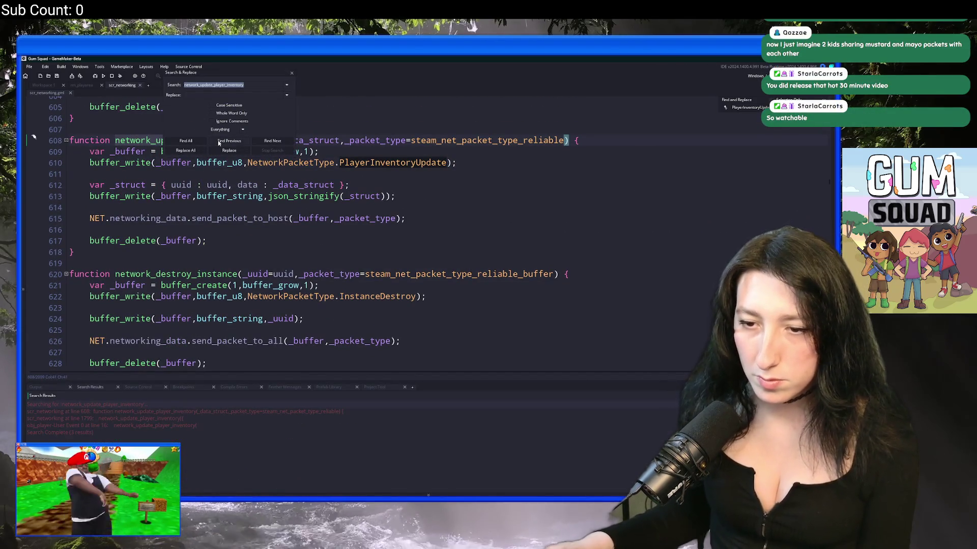
double_click(160, 419)
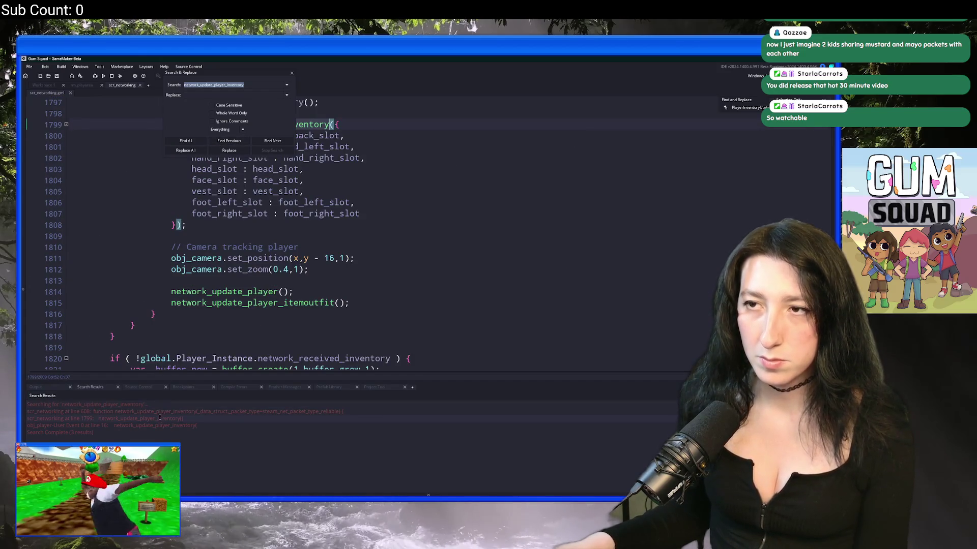
double_click(157, 425)
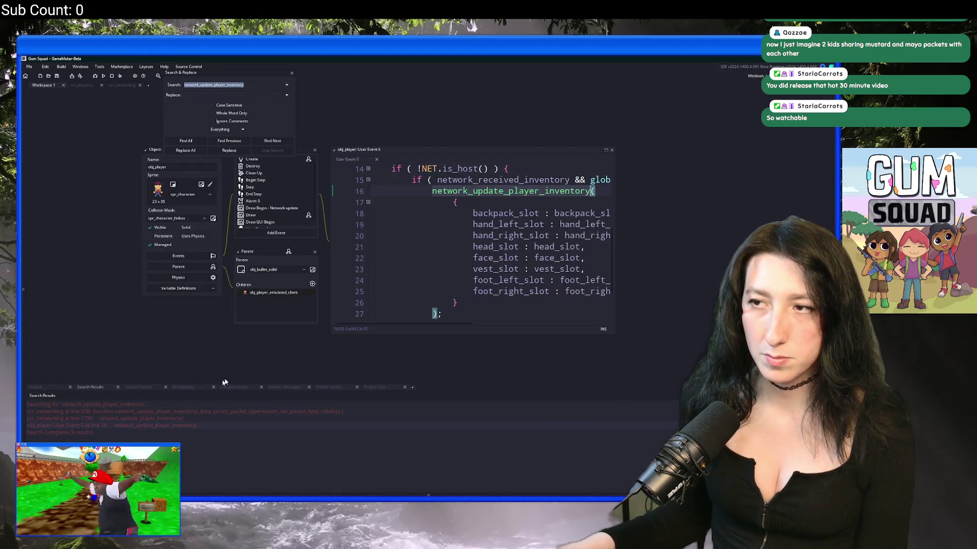
double_click(270, 411)
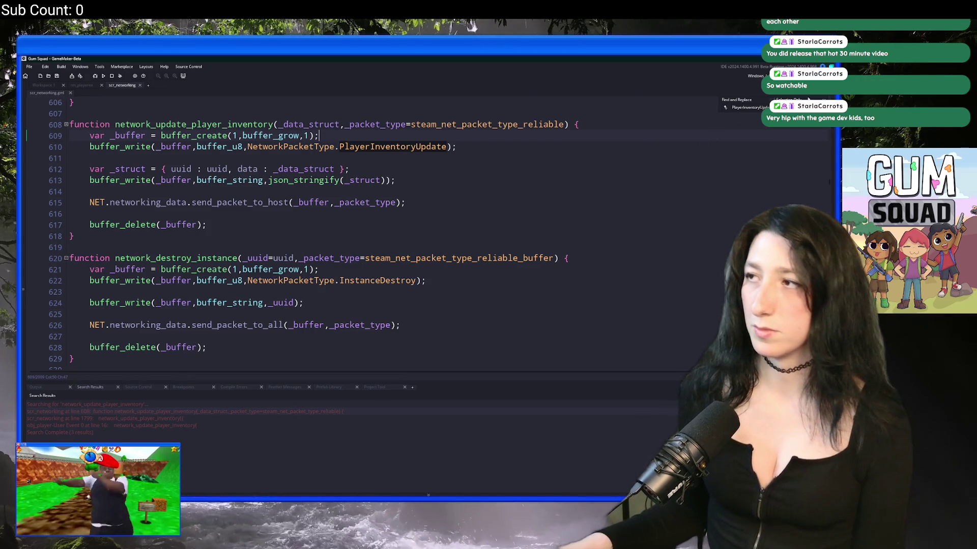
key(Escape)
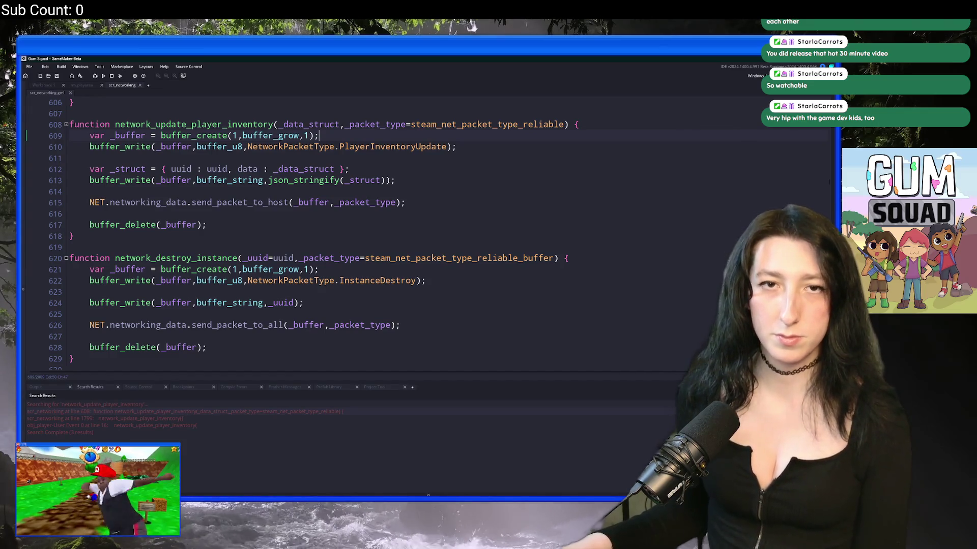
key(alt+Tab)
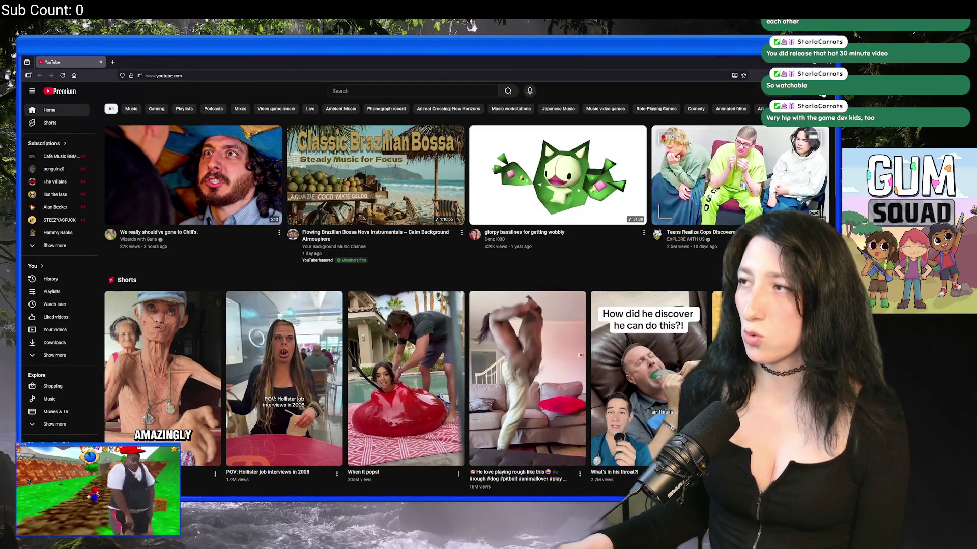
Go to YouTube Studio from the account menu and check the channel's subscriber count
click(821, 91)
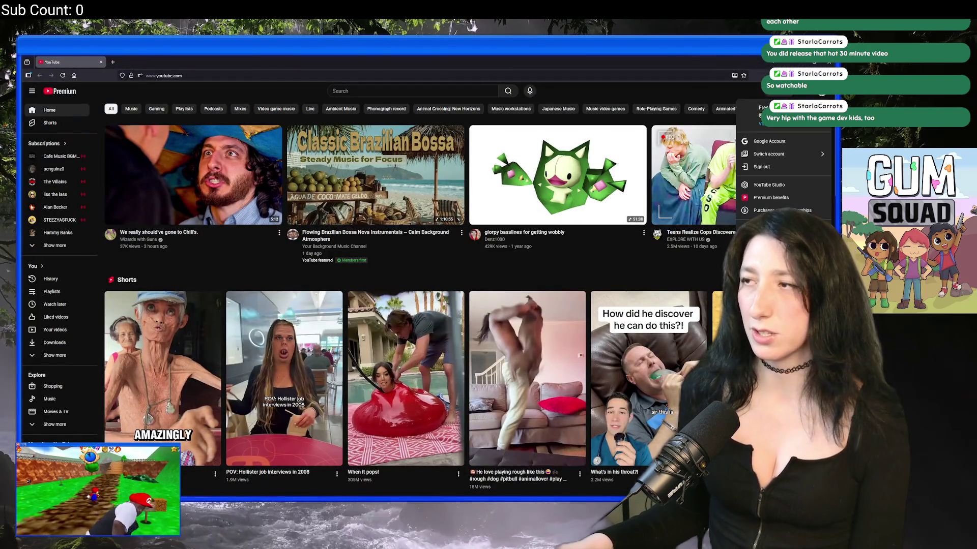
click(760, 164)
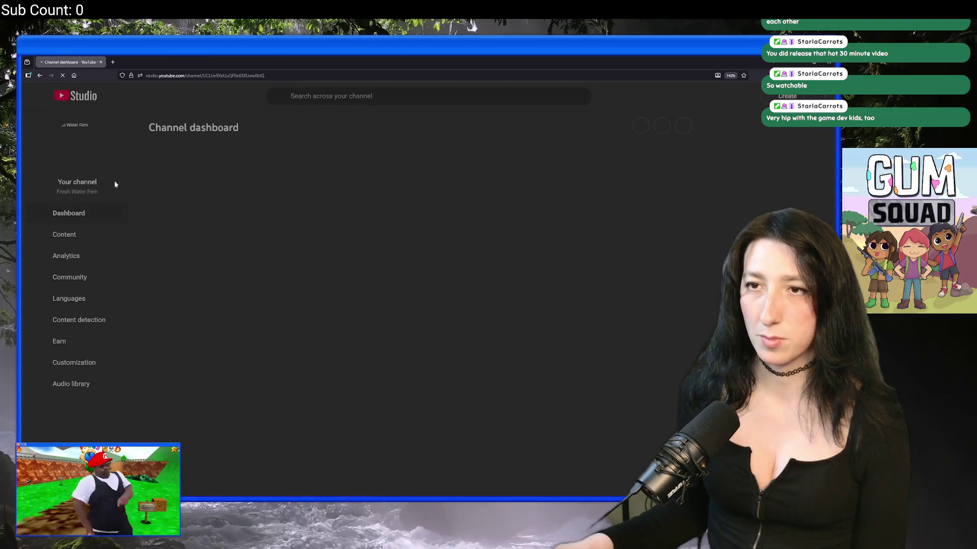
mouse_move(378, 192)
mouse_down()
mouse_move(338, 168)
mouse_move(335, 192)
mouse_up()
click(344, 191)
double_click(380, 192)
click(340, 196)
Show the channel content's Shorts list and review the multiplayer game in 3 months short
click(114, 241)
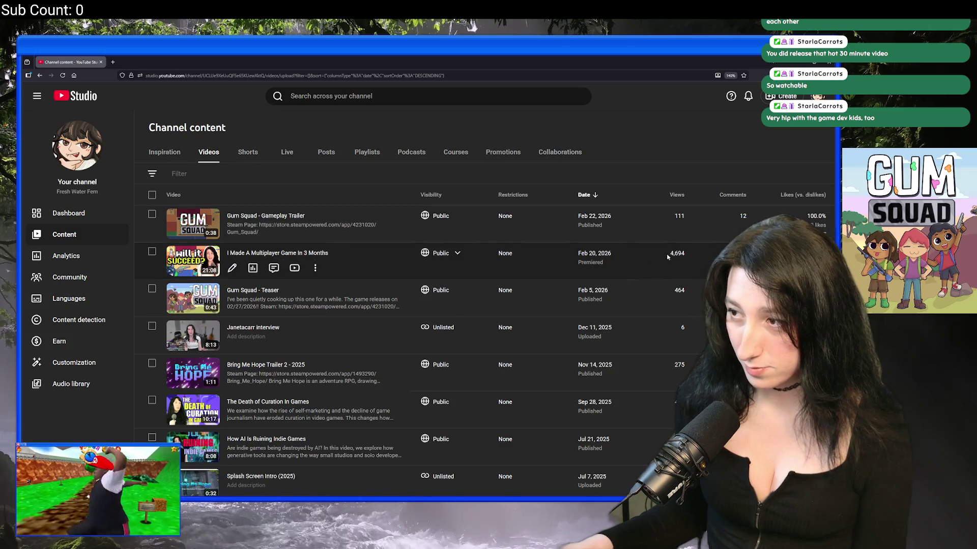
click(248, 153)
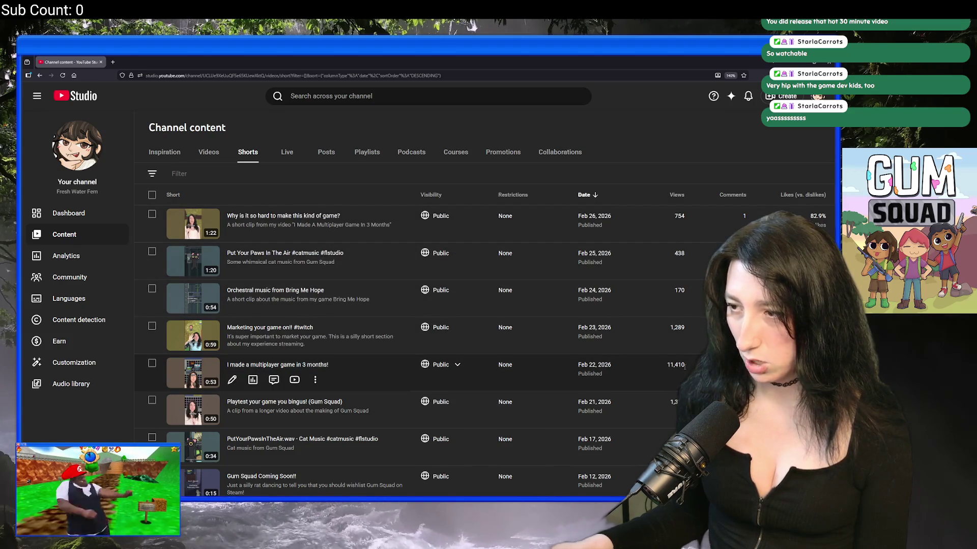
triple_click(668, 373)
click(677, 365)
triple_click(671, 366)
click(669, 365)
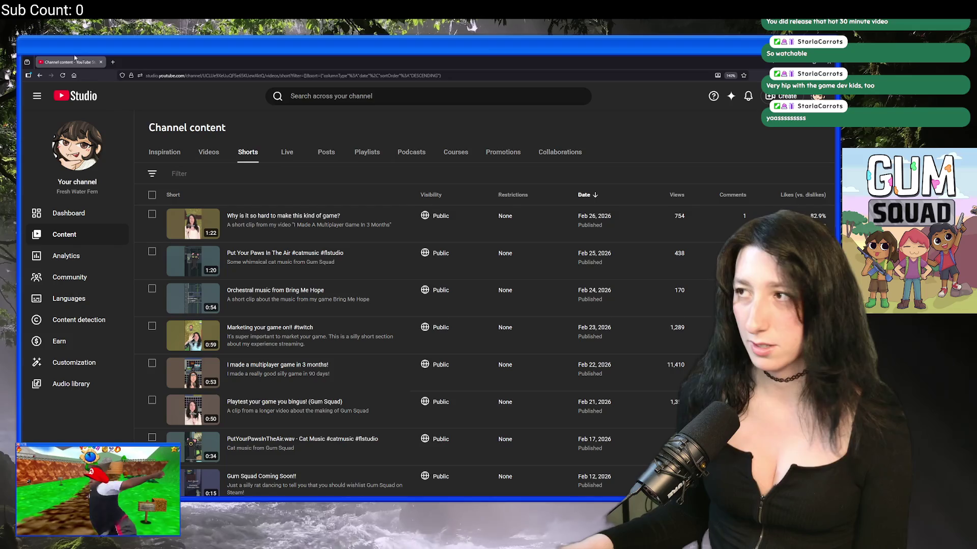
key(alt+Tab)
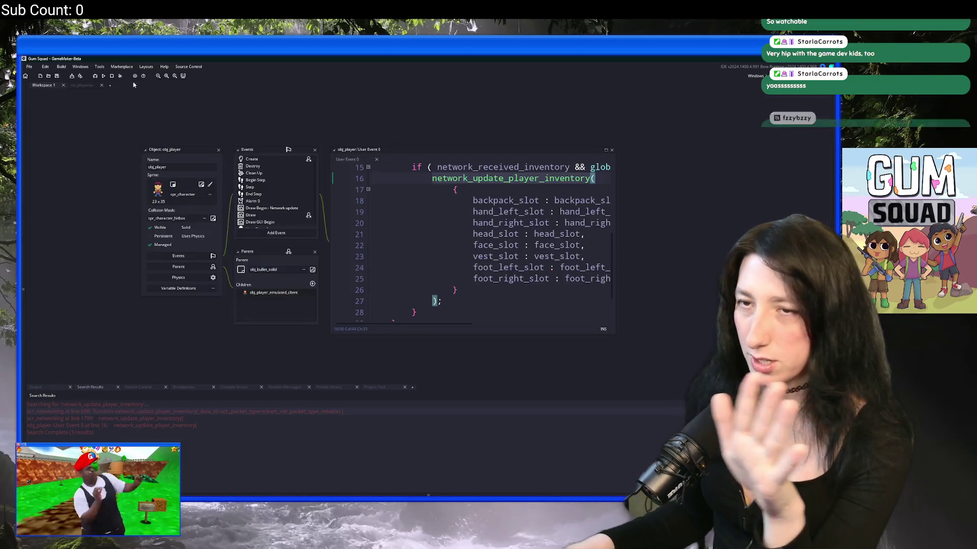
Reopen obj_player's User Event 0 call to network_update_player_inventory, then switch to Discord
double_click(152, 425)
key(alt+Tab)
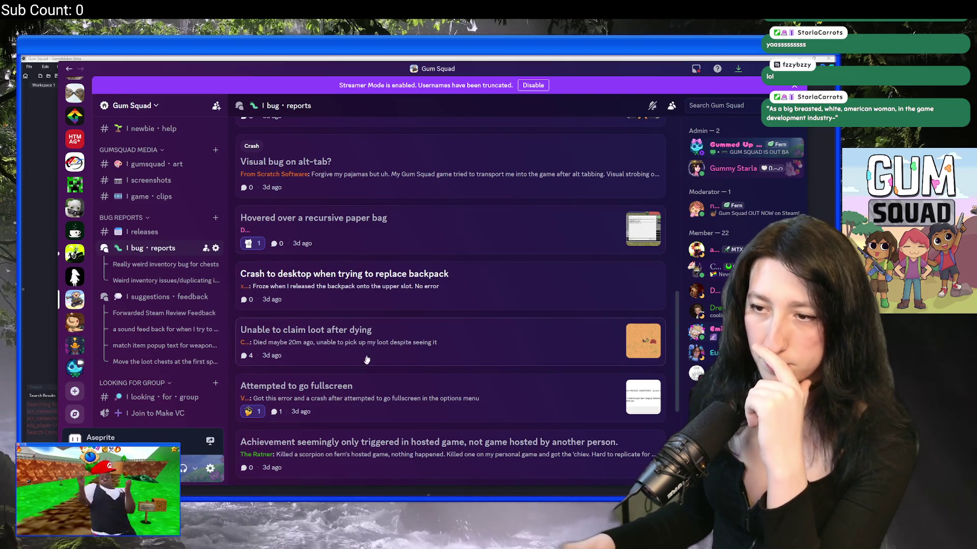
Browse the reports and delete the 'player movement slowing down if lagging' post
scroll(353, 305, down, 3)
click(362, 283)
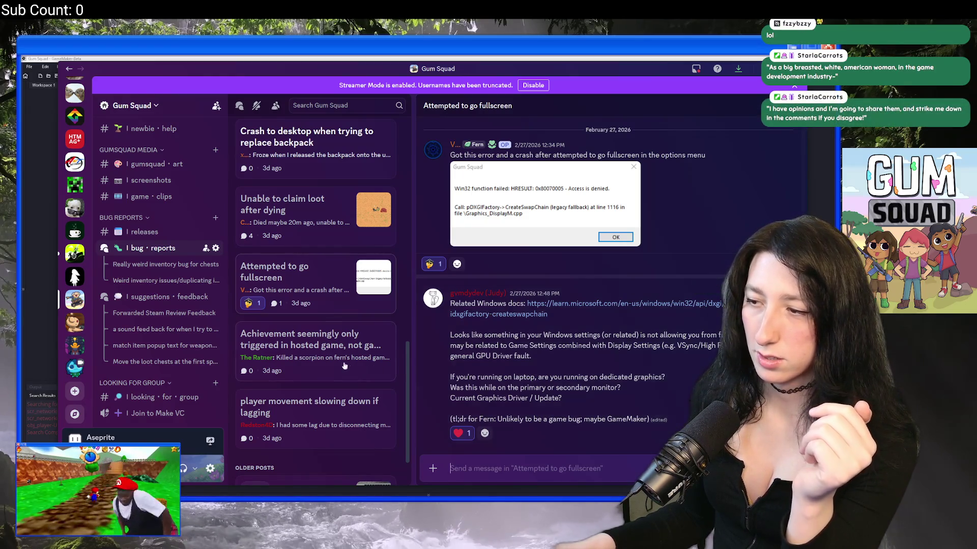
click(295, 340)
click(305, 407)
scroll(307, 403, down, 2)
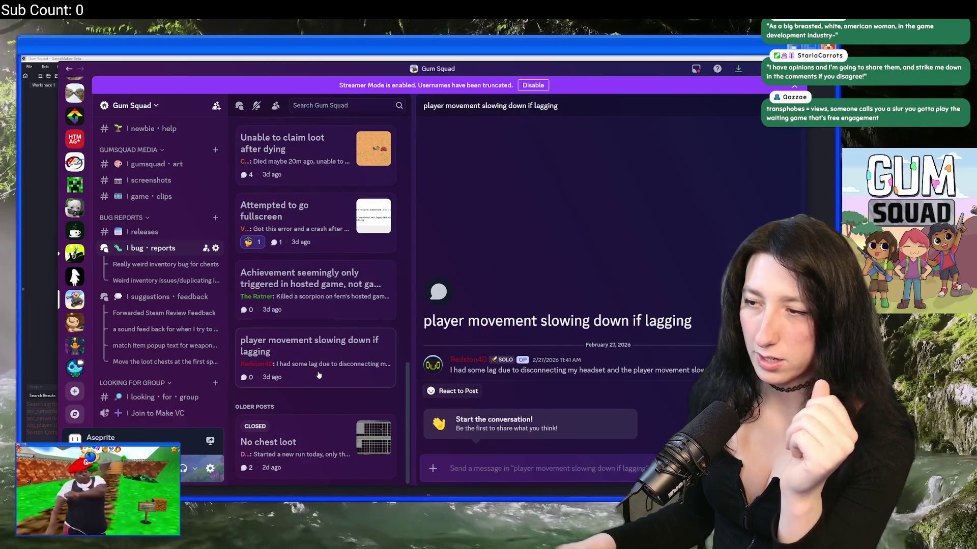
right_click(319, 375)
click(330, 443)
click(467, 301)
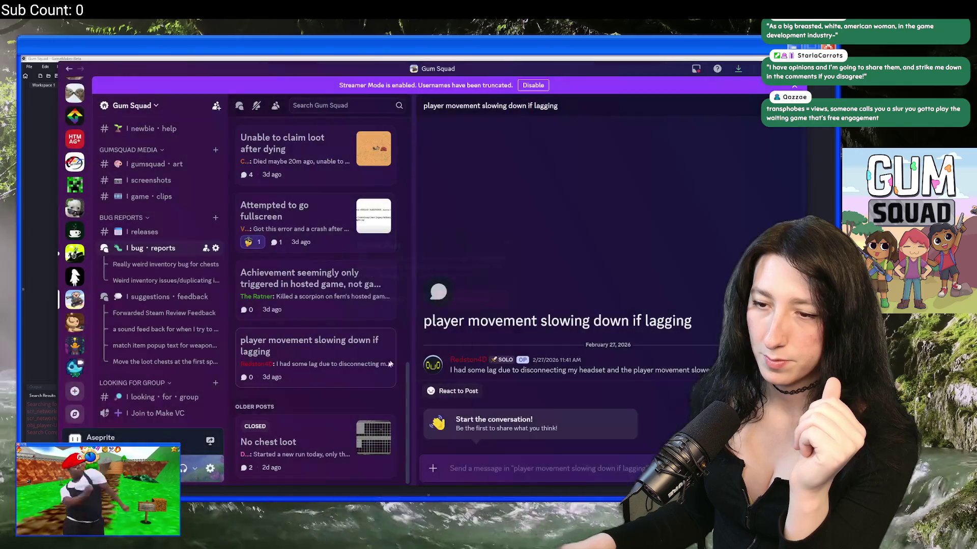
Delete the closed 'No chest loot' post
click(323, 416)
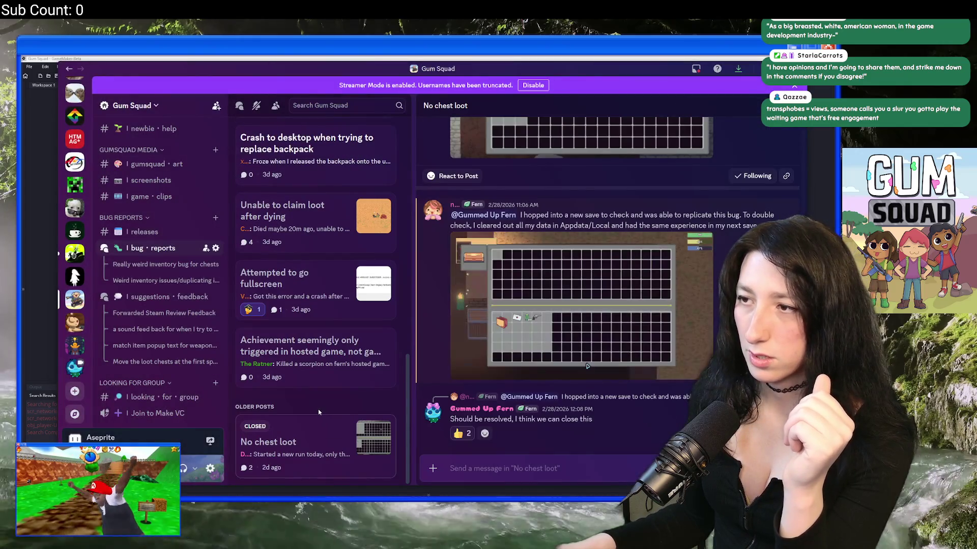
right_click(313, 440)
click(340, 447)
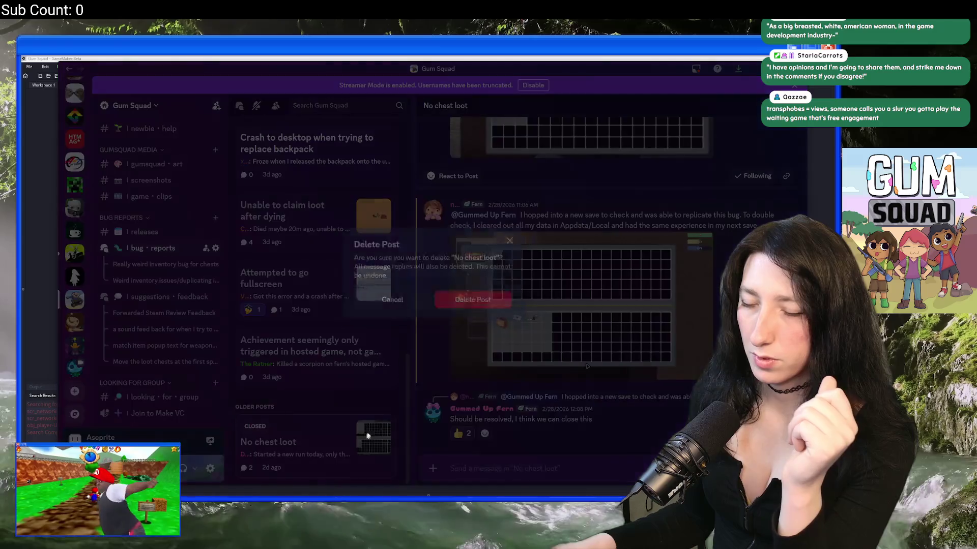
click(471, 304)
scroll(408, 400, up, 5)
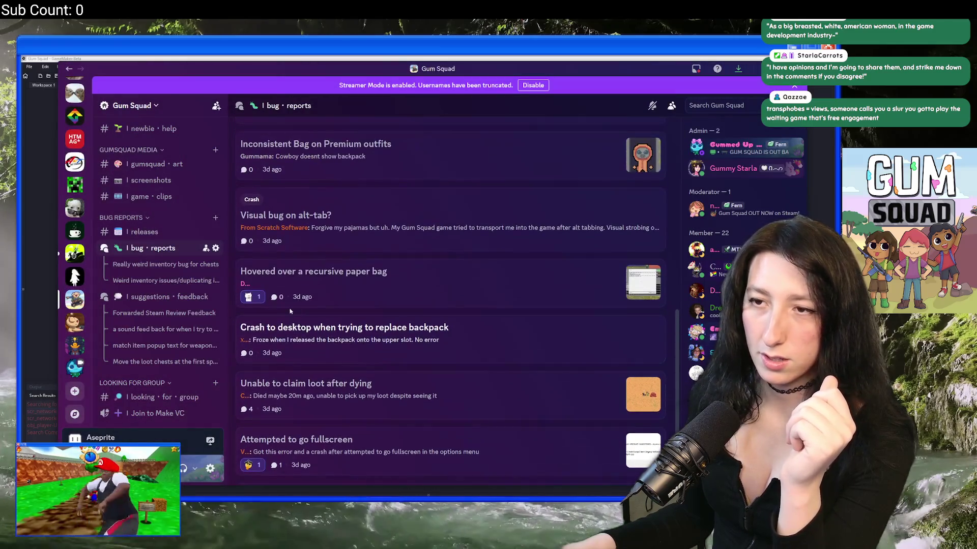
Zoom into the paper bag report's Code Error screenshot, then delete the 'Hovered over a recursive paper bag' post
click(399, 401)
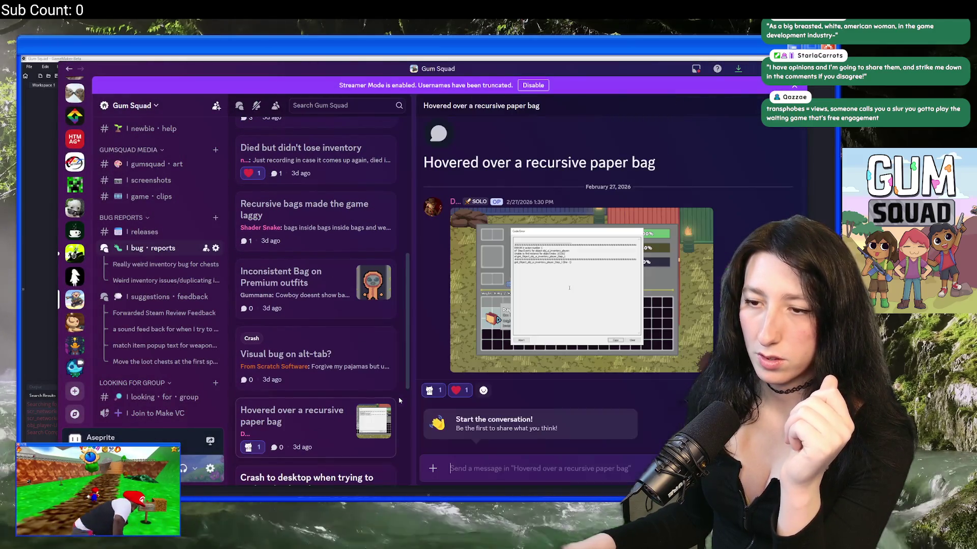
click(458, 326)
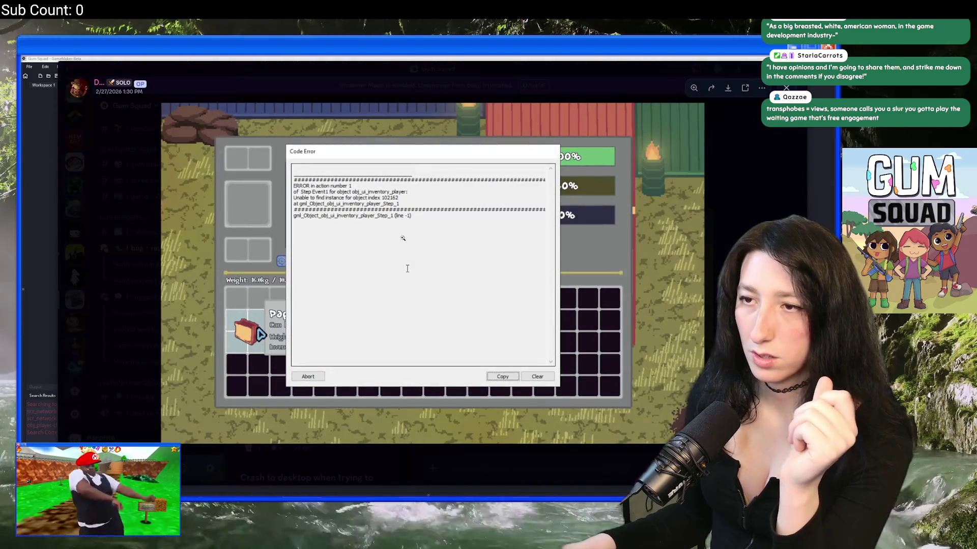
click(417, 212)
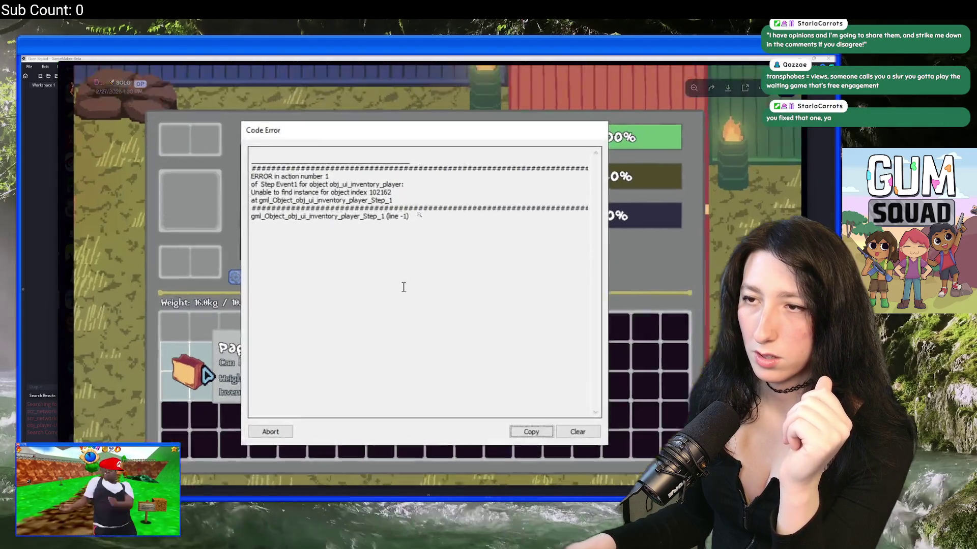
click(417, 213)
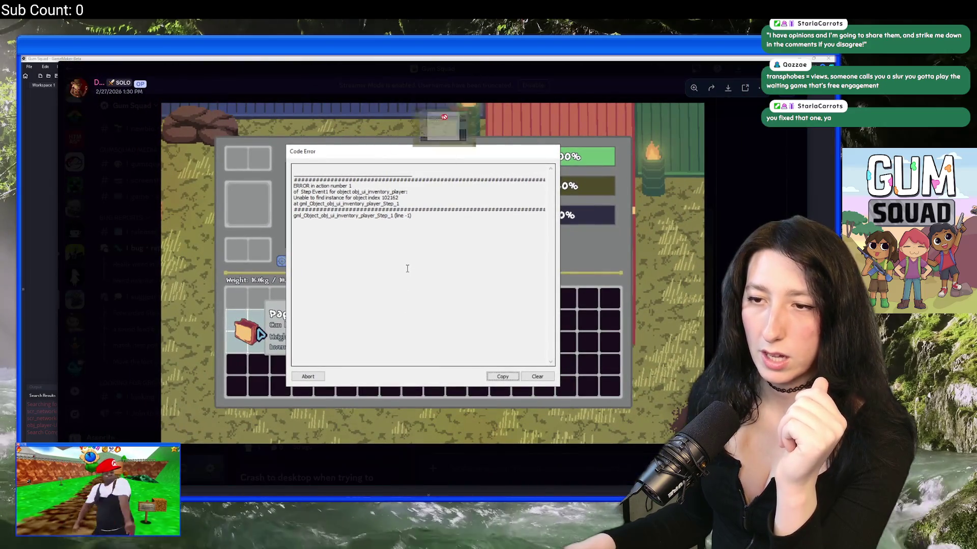
click(790, 204)
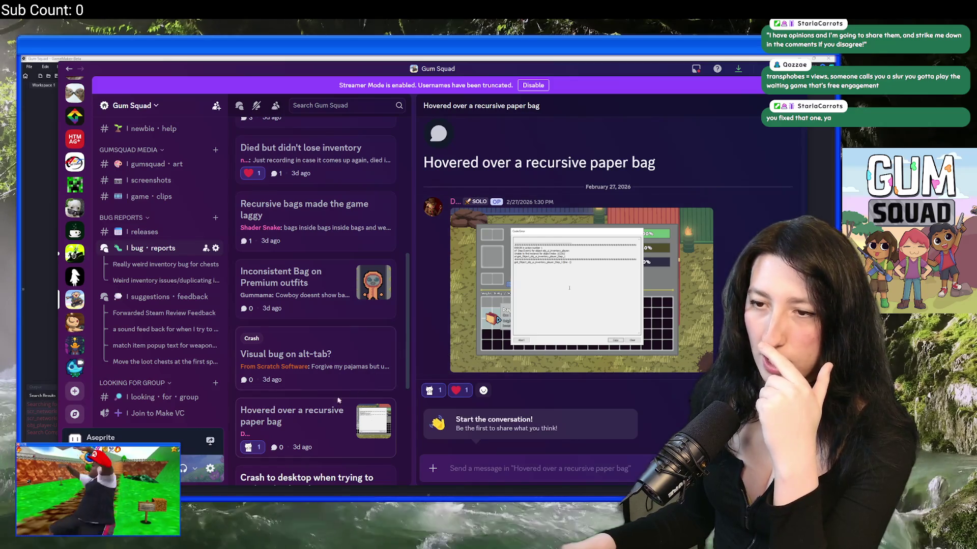
right_click(304, 413)
click(326, 442)
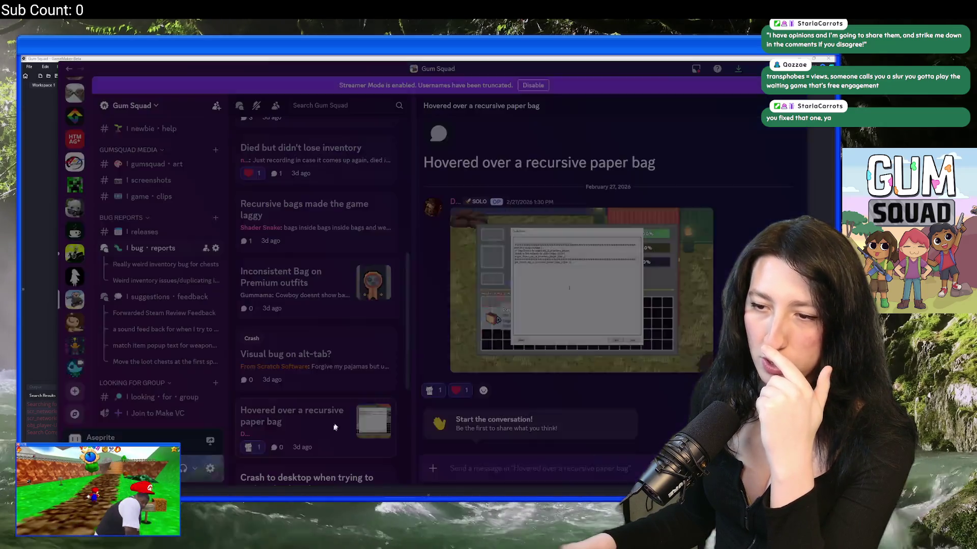
click(469, 304)
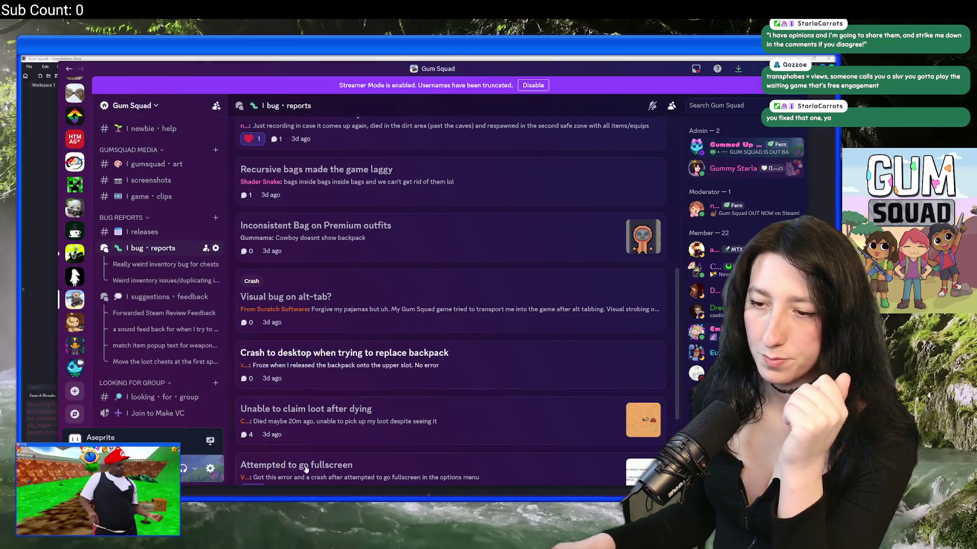
Delete the 'Visual bug on alt-tab?' post
scroll(325, 357, down, 1)
click(336, 248)
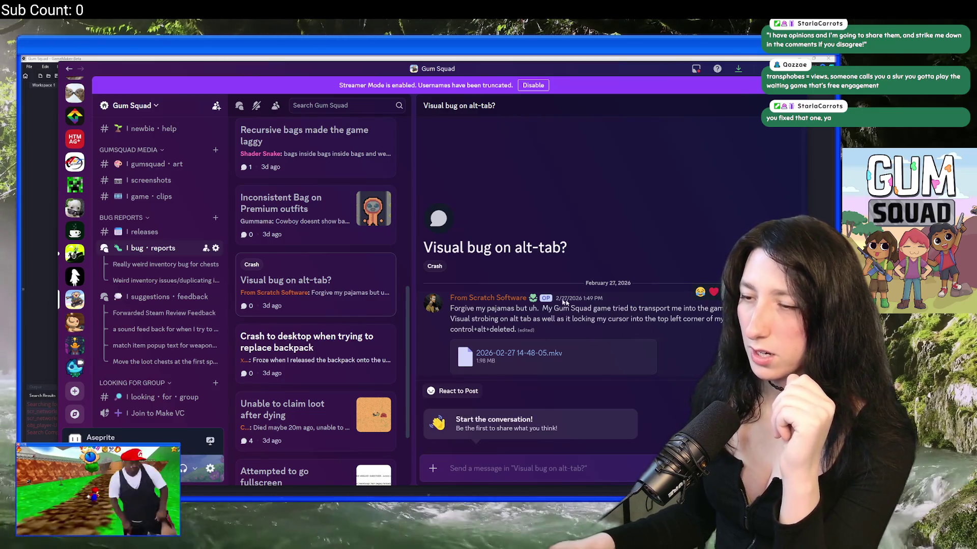
right_click(304, 277)
click(329, 445)
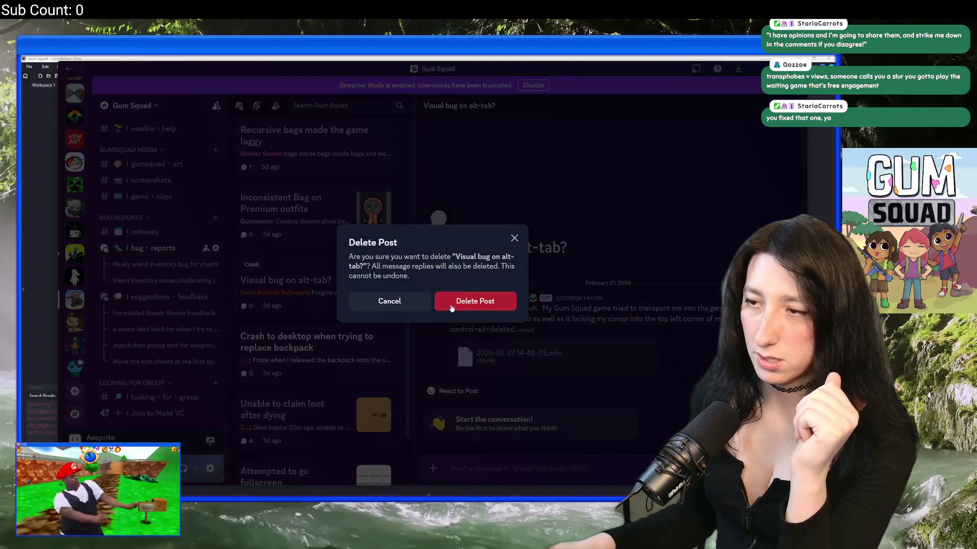
click(452, 303)
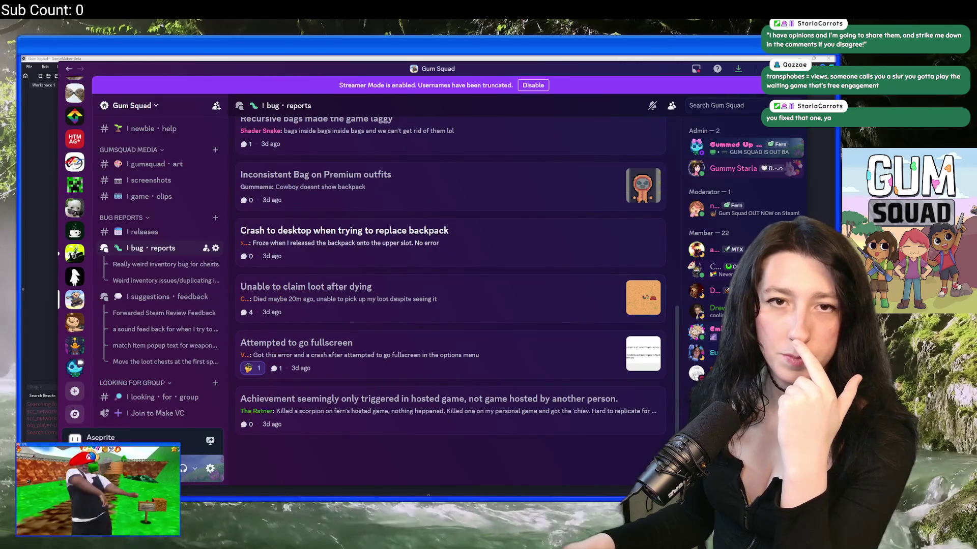
Delete the 'Died but didn't lose inventory' post
scroll(405, 244, up, 2)
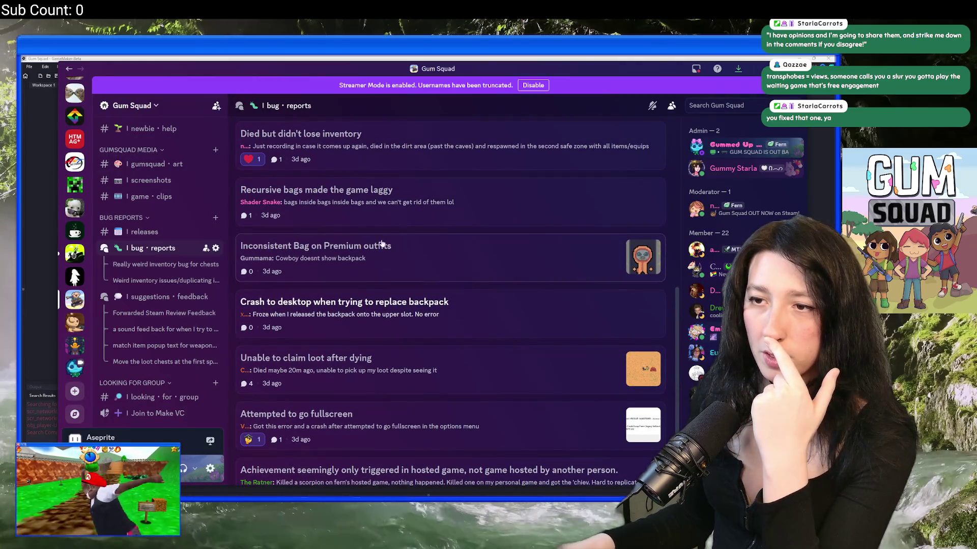
scroll(374, 233, up, 2)
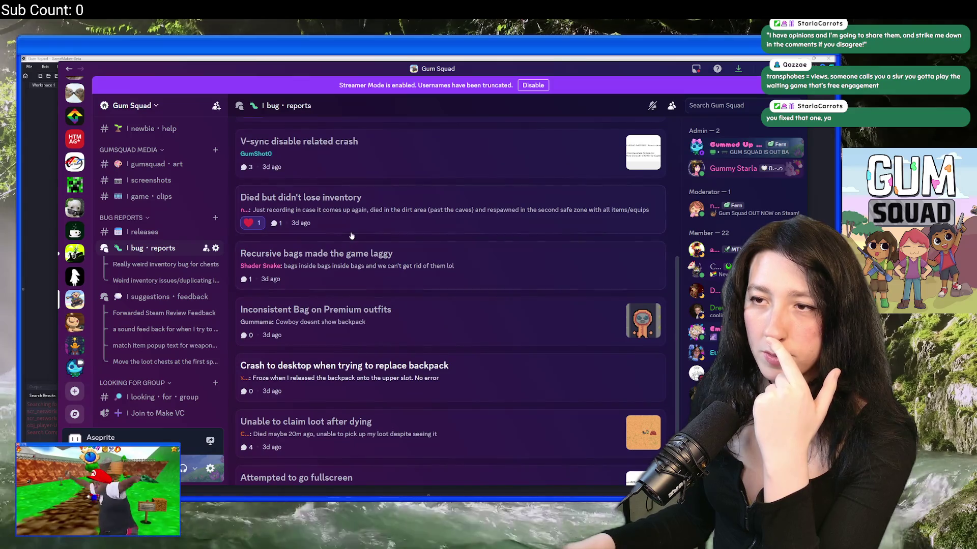
scroll(356, 236, up, 1)
click(362, 282)
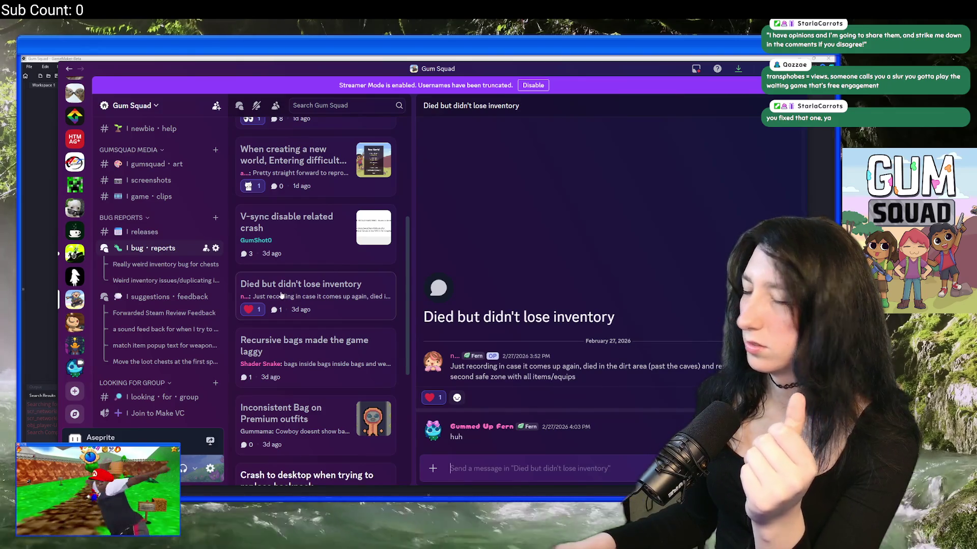
right_click(272, 292)
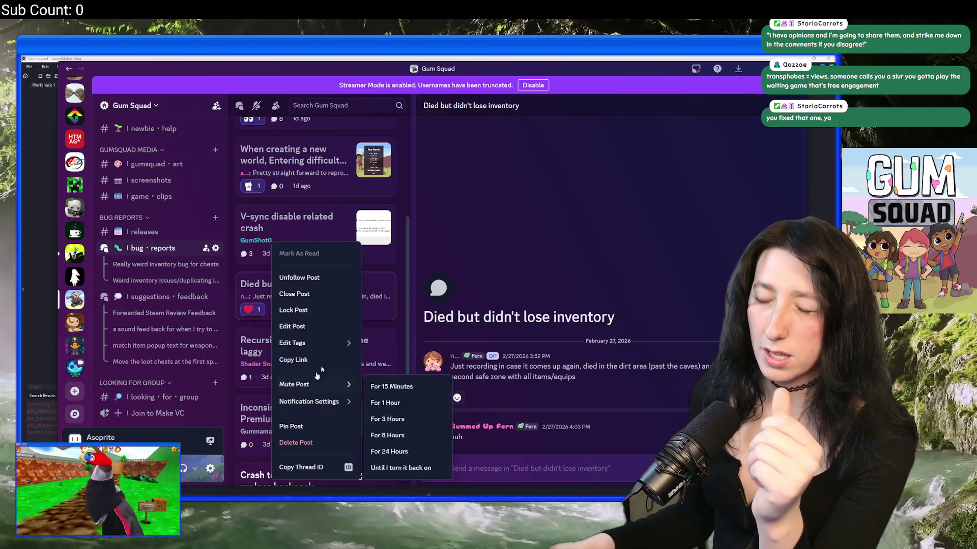
click(297, 443)
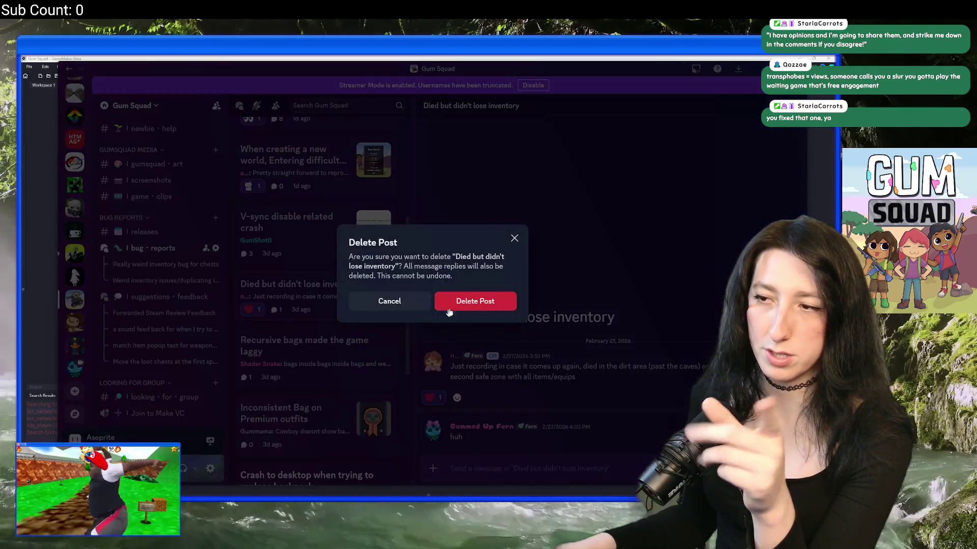
click(474, 302)
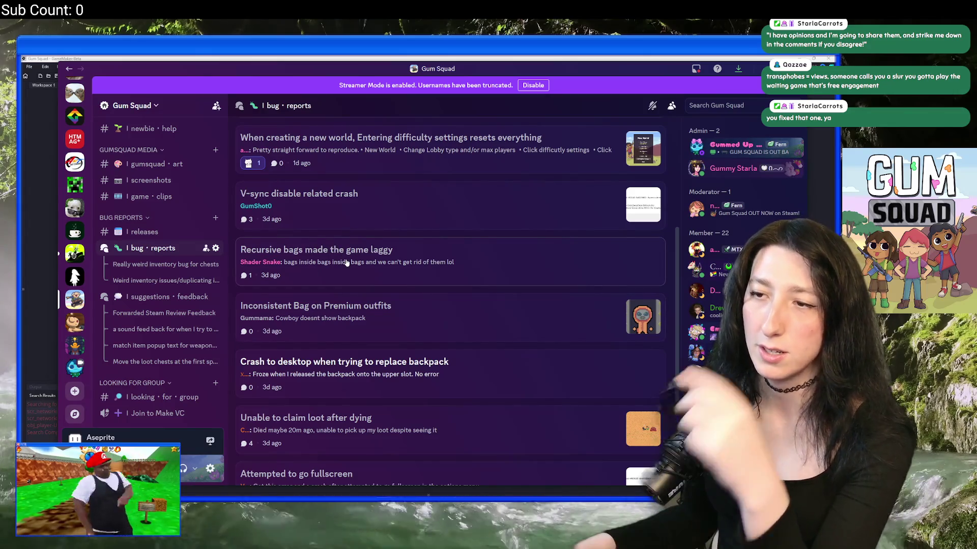
scroll(346, 262, up, 2)
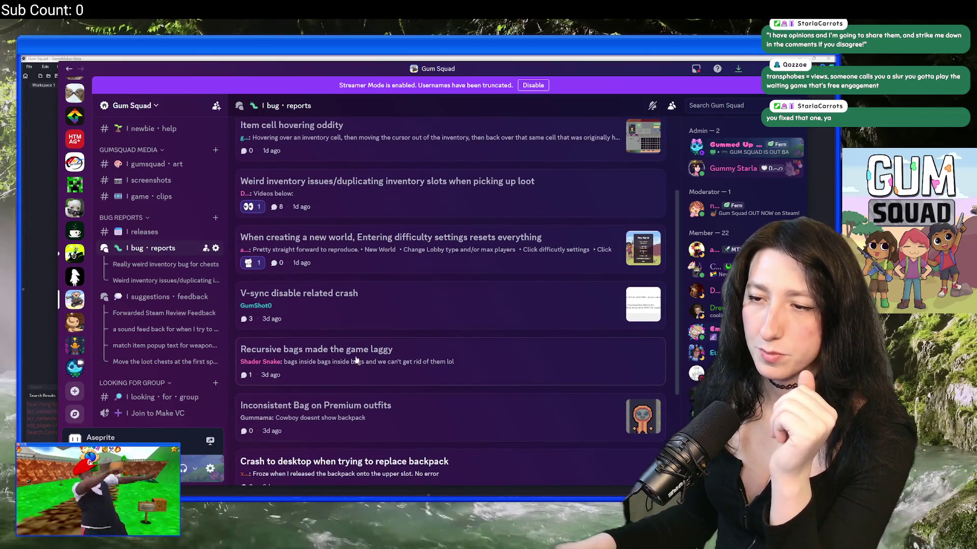
Delete the 'Recursive bags made the game laggy' post
click(356, 360)
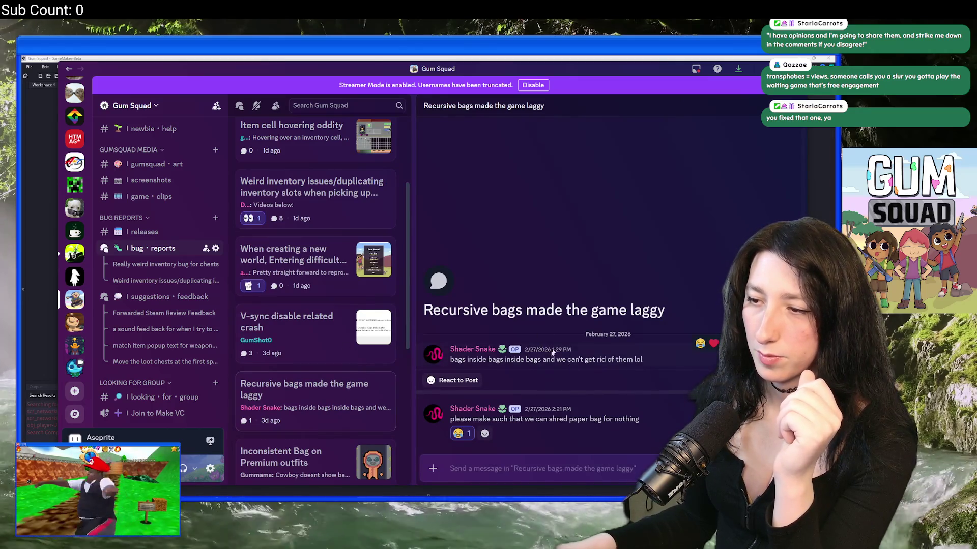
right_click(284, 405)
click(306, 443)
click(475, 304)
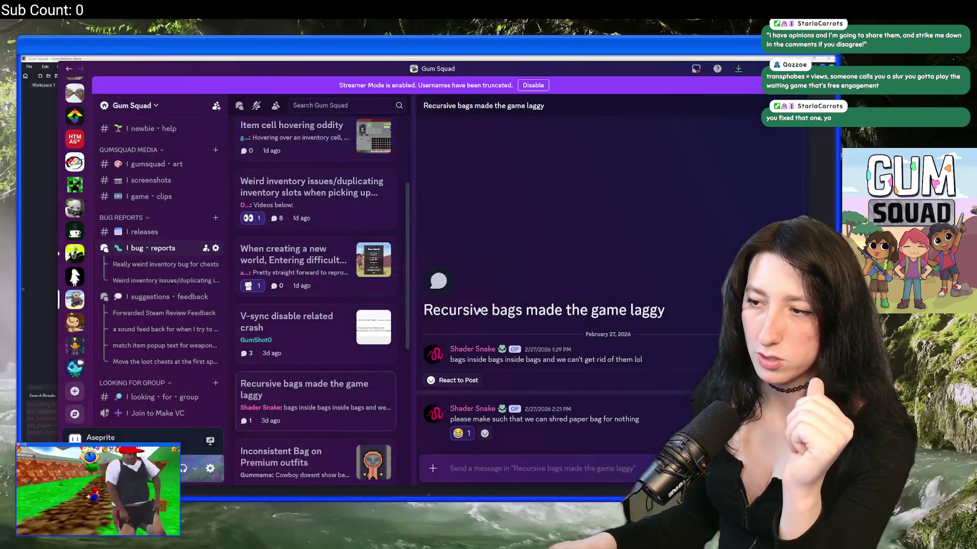
scroll(307, 322, up, 2)
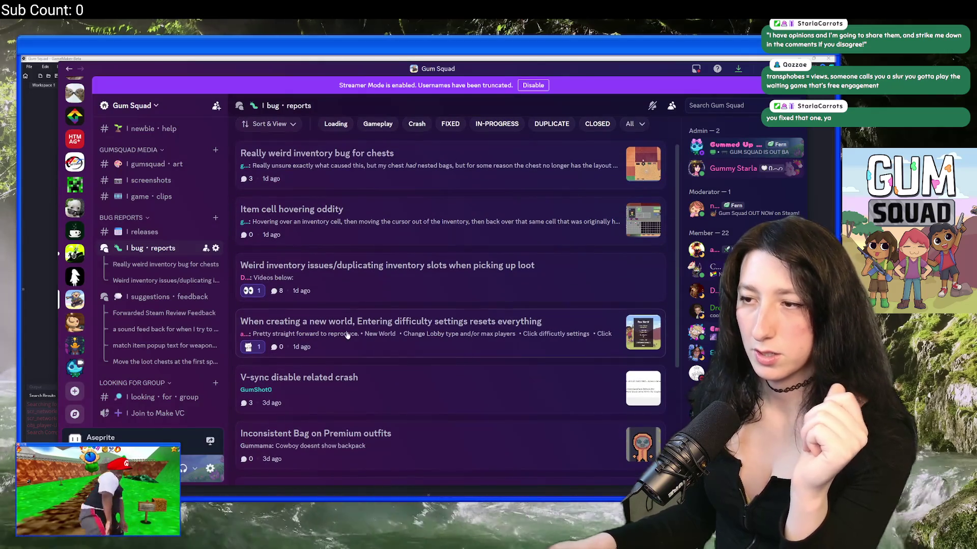
Watch the 'Item cell hovering oddity' video muted, then delete that report's starter message
click(396, 328)
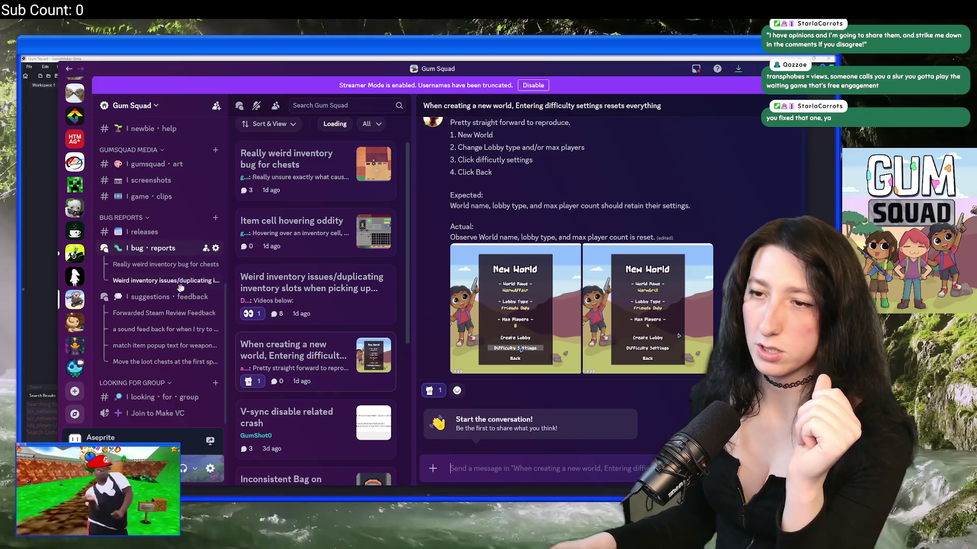
click(304, 235)
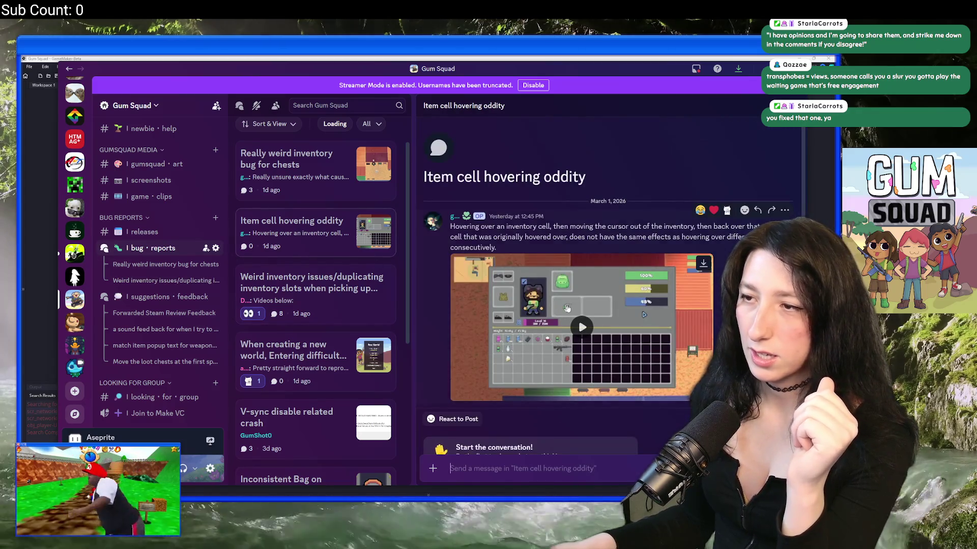
click(578, 319)
click(685, 393)
click(600, 393)
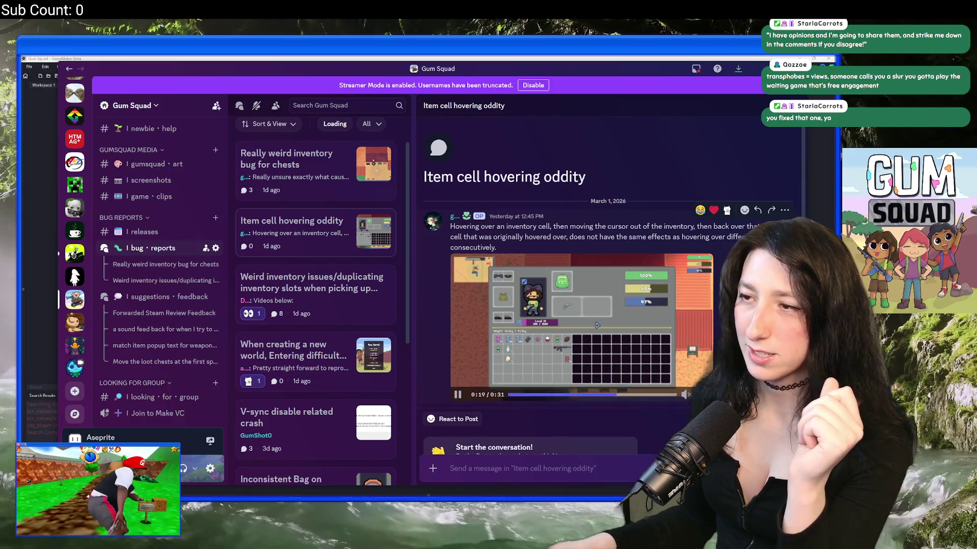
click(784, 210)
click(675, 424)
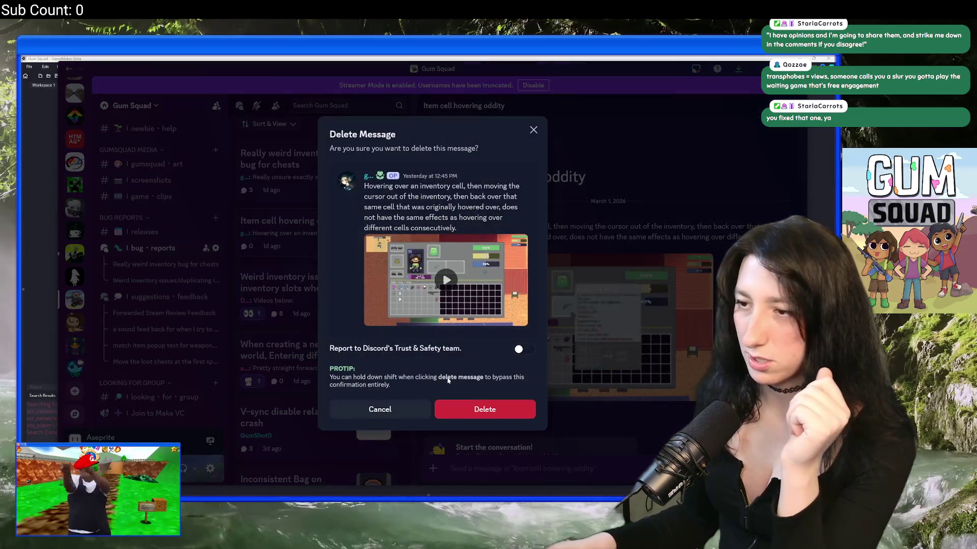
click(499, 413)
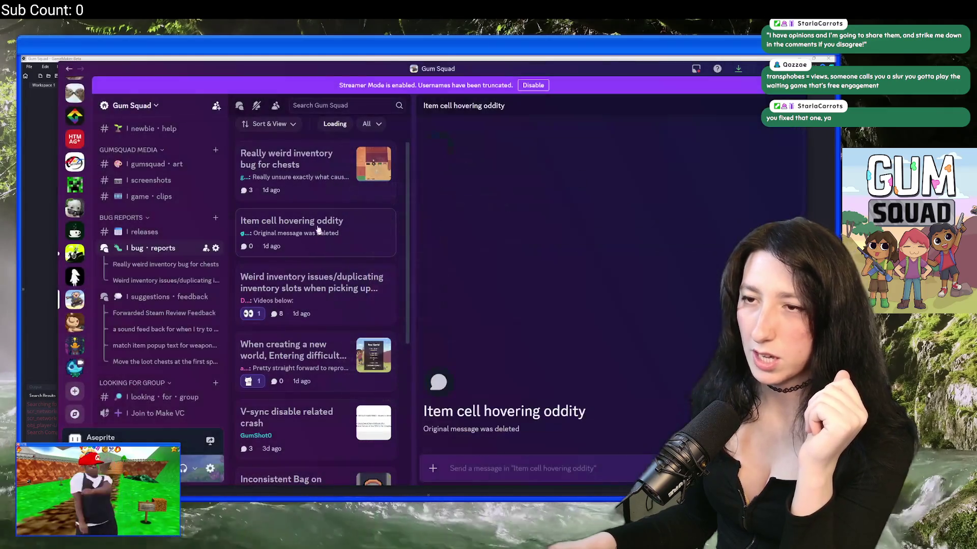
Watch the chest bug video, then delete the 'Really weird inventory bug for chests' post
click(315, 163)
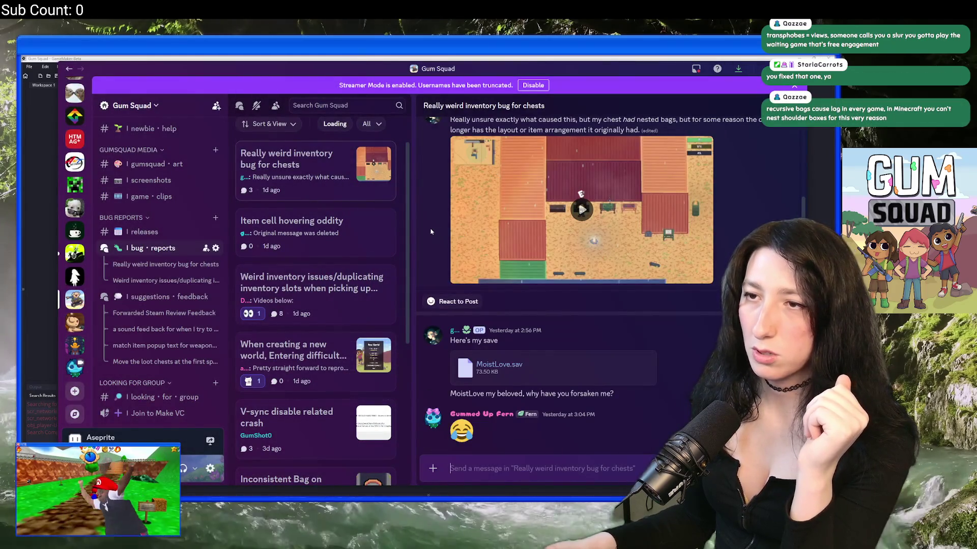
scroll(562, 248, up, 1)
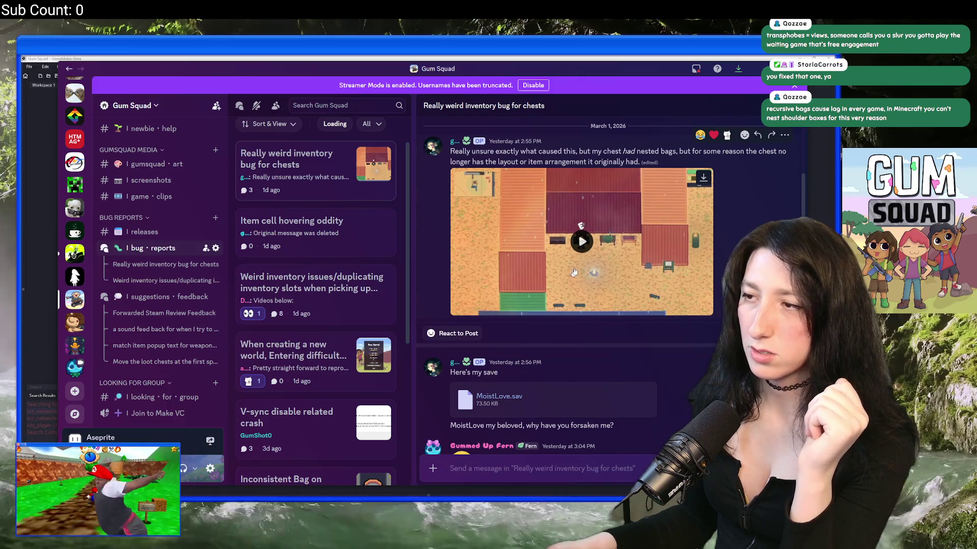
click(581, 242)
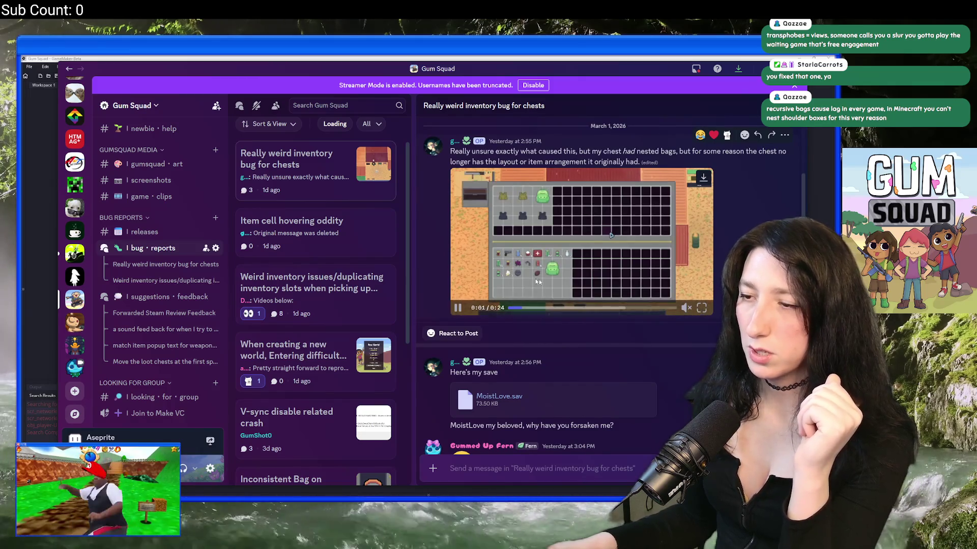
scroll(714, 279, up, 2)
scroll(712, 278, down, 3)
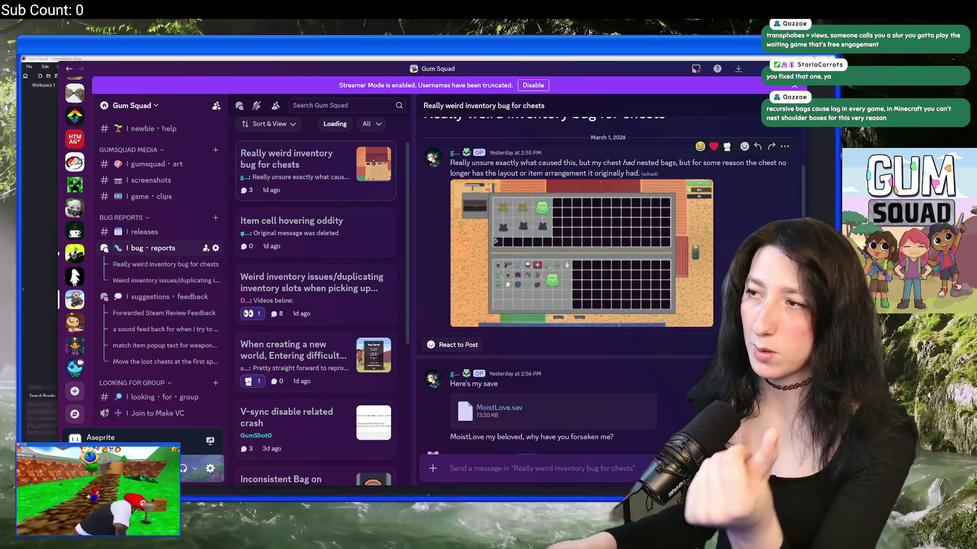
scroll(706, 242, up, 2)
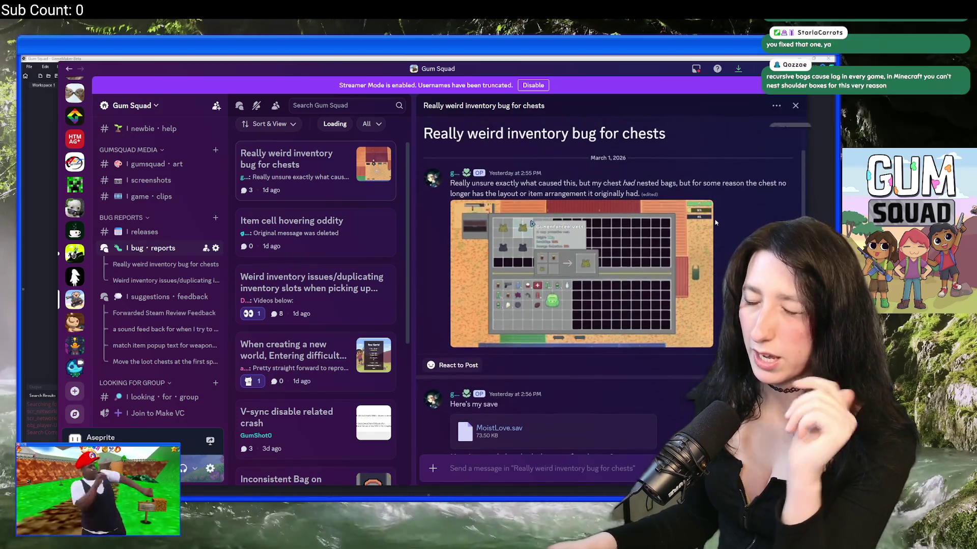
right_click(287, 169)
click(308, 362)
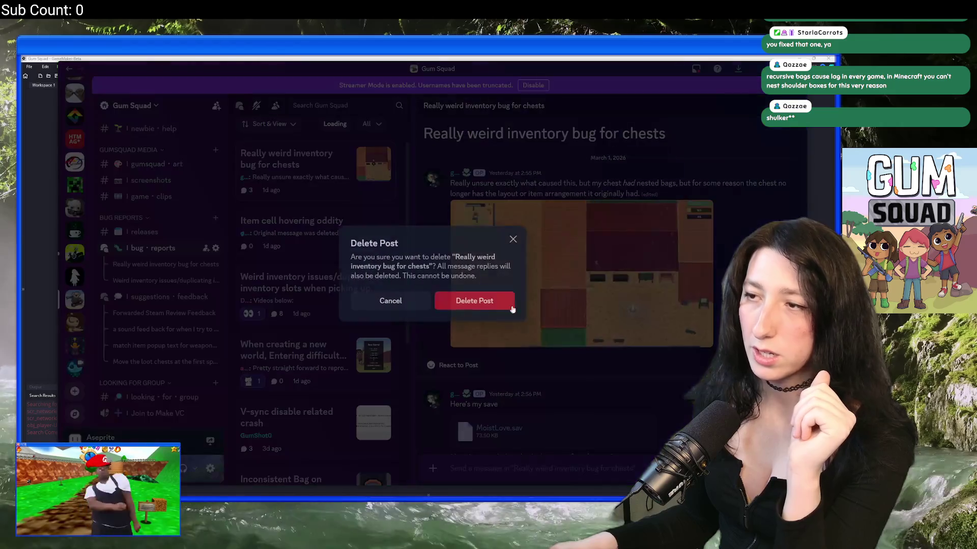
click(312, 230)
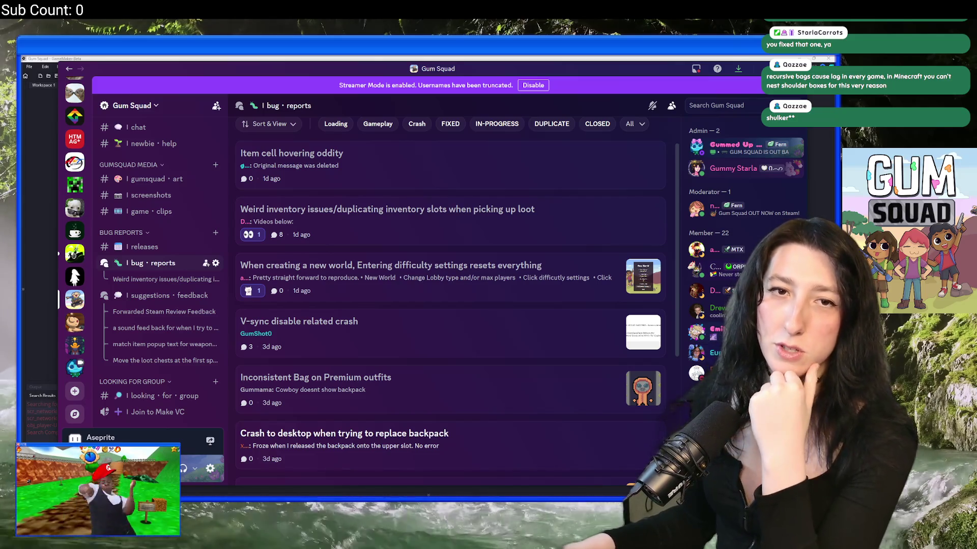
Delete the 'Weird inventory issues' and 'V-sync disable related crash' bug report posts
click(308, 229)
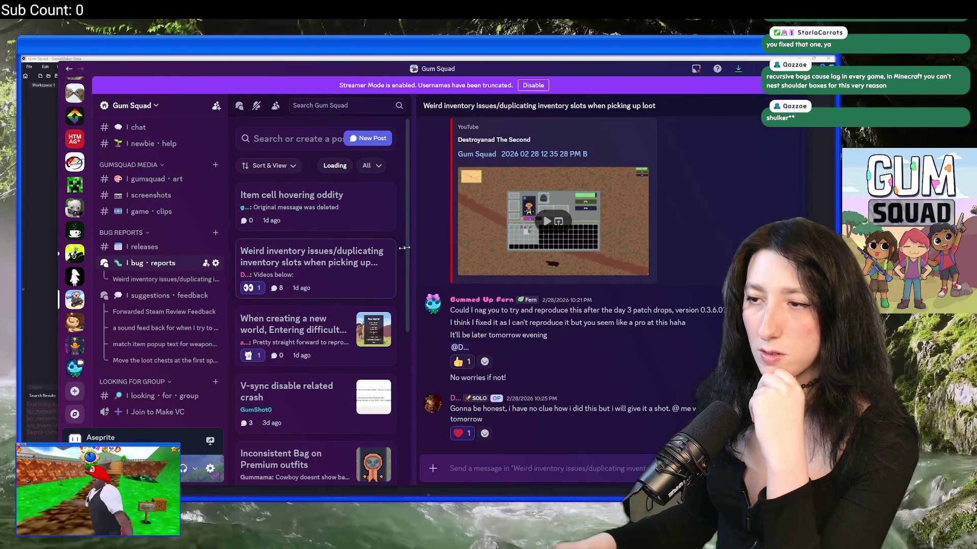
right_click(317, 265)
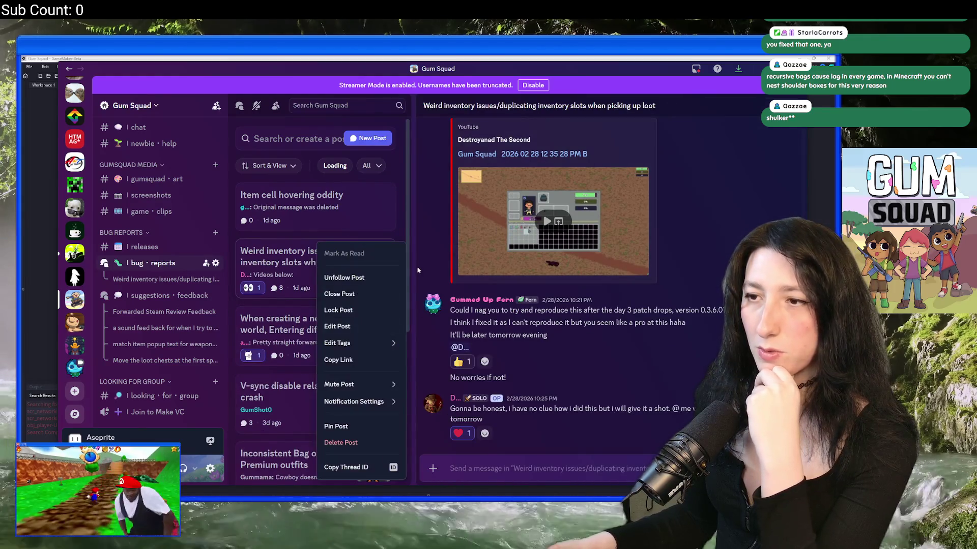
click(356, 440)
click(474, 306)
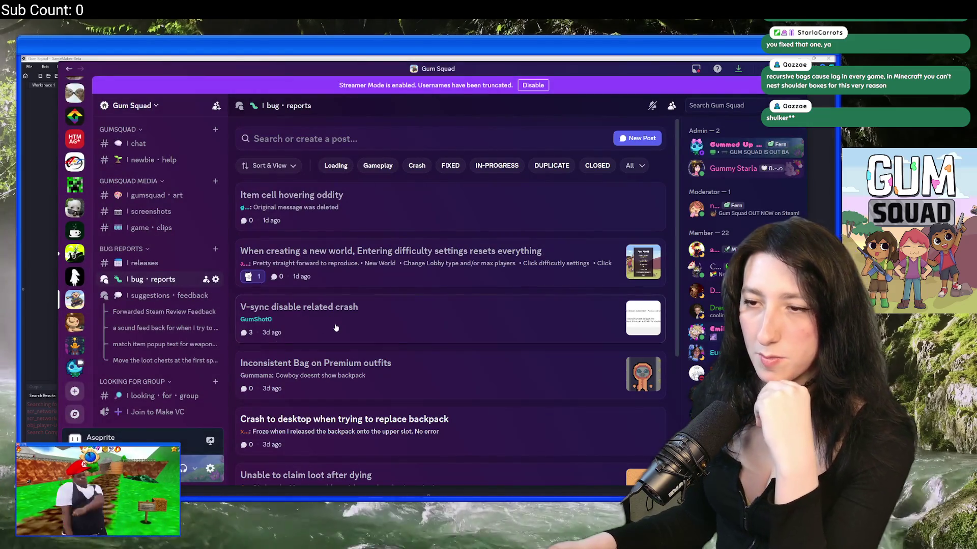
click(336, 328)
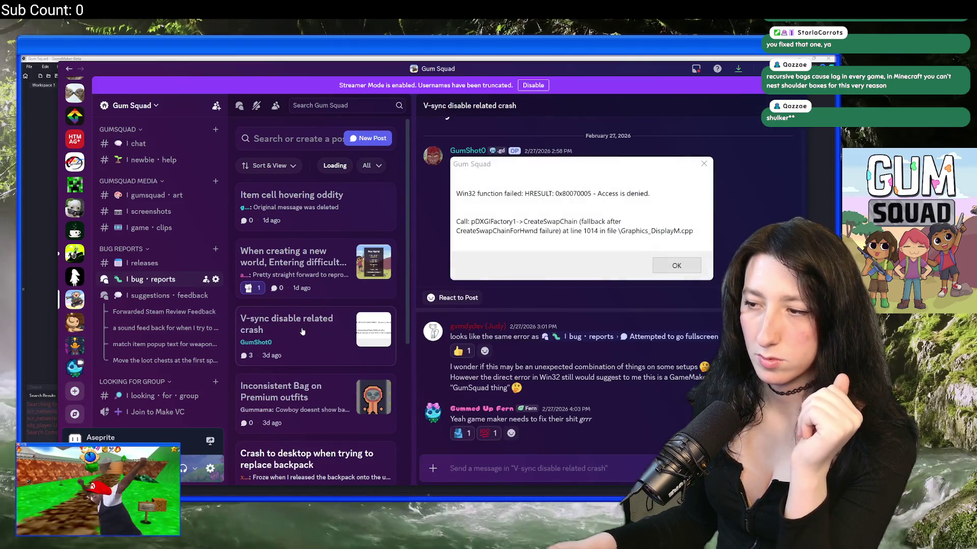
right_click(304, 331)
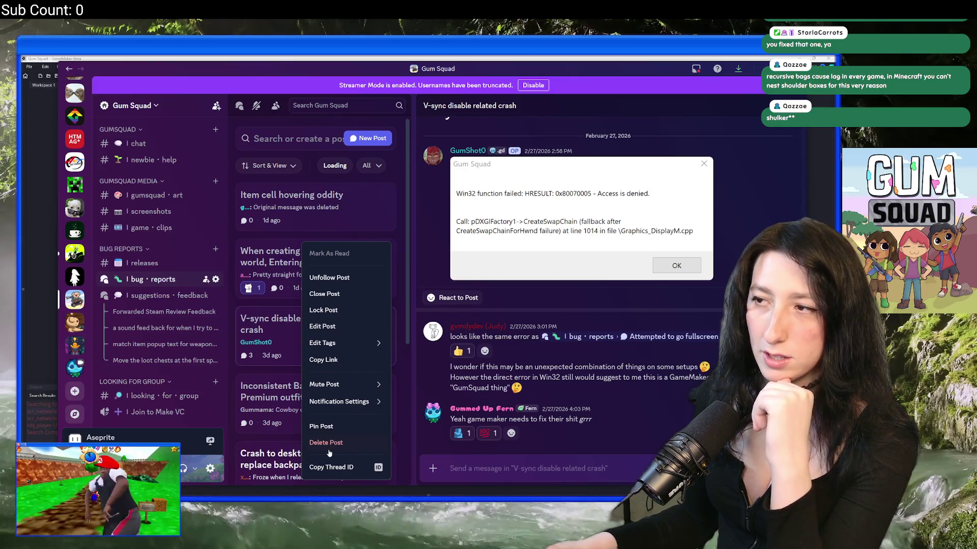
click(342, 442)
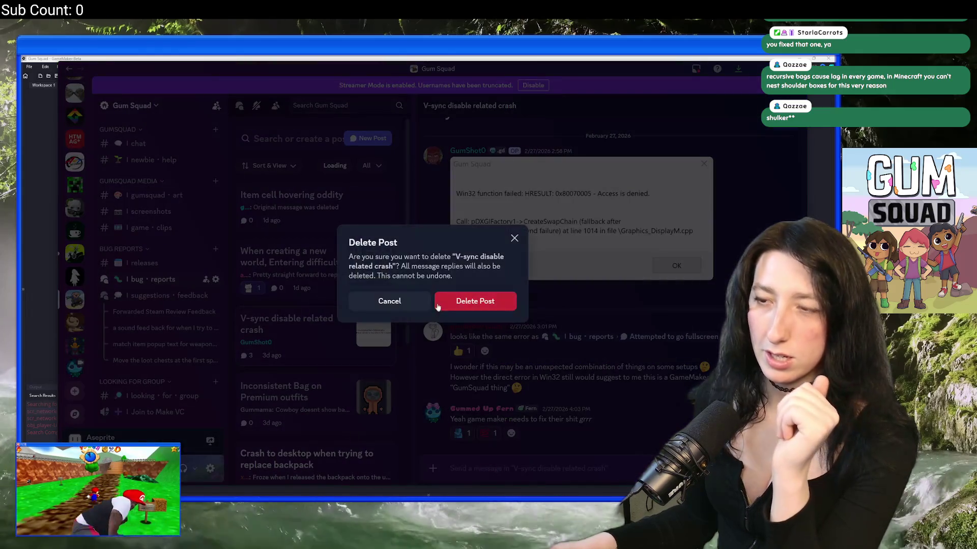
click(491, 300)
Delete the 'Attempted to go fullscreen' and 'Unable to claim loot after dying' posts
scroll(331, 376, down, 2)
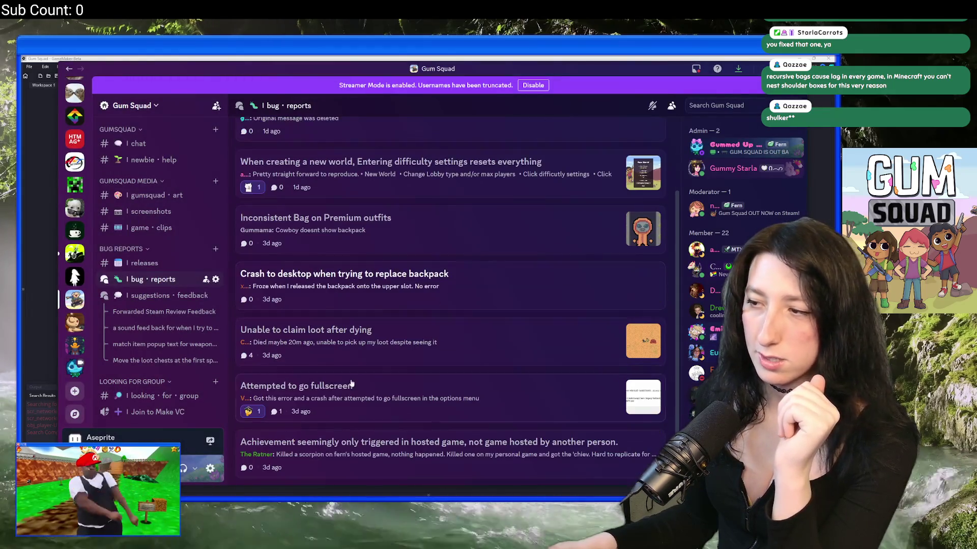
right_click(349, 382)
click(379, 436)
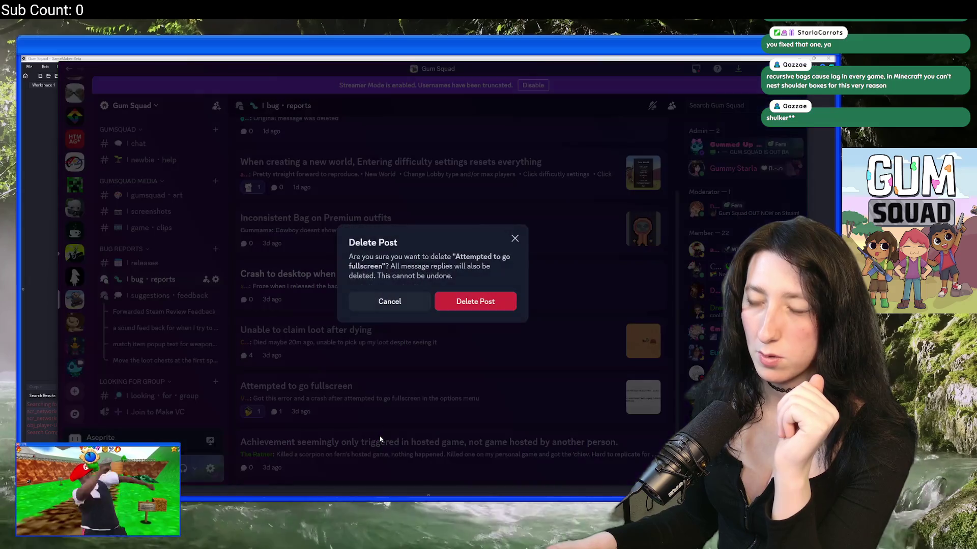
click(475, 301)
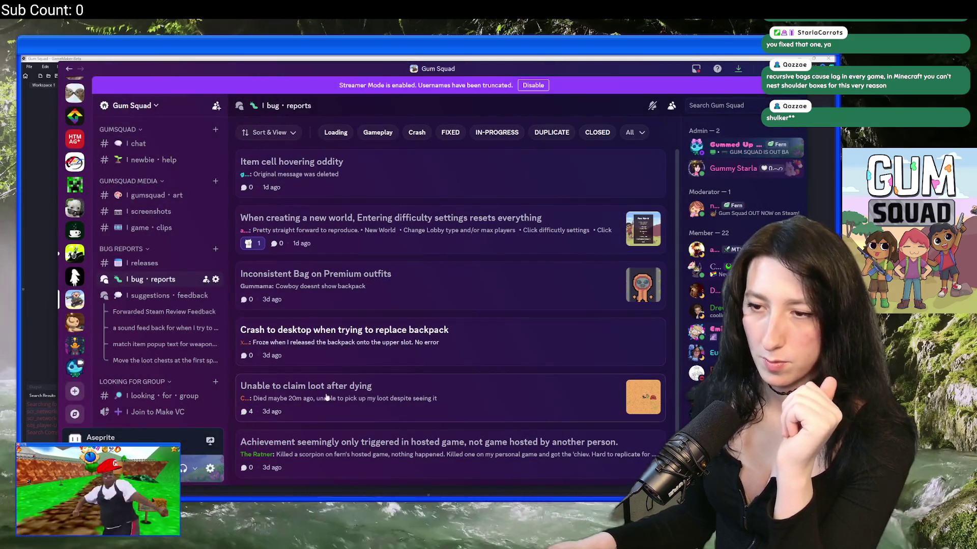
click(341, 392)
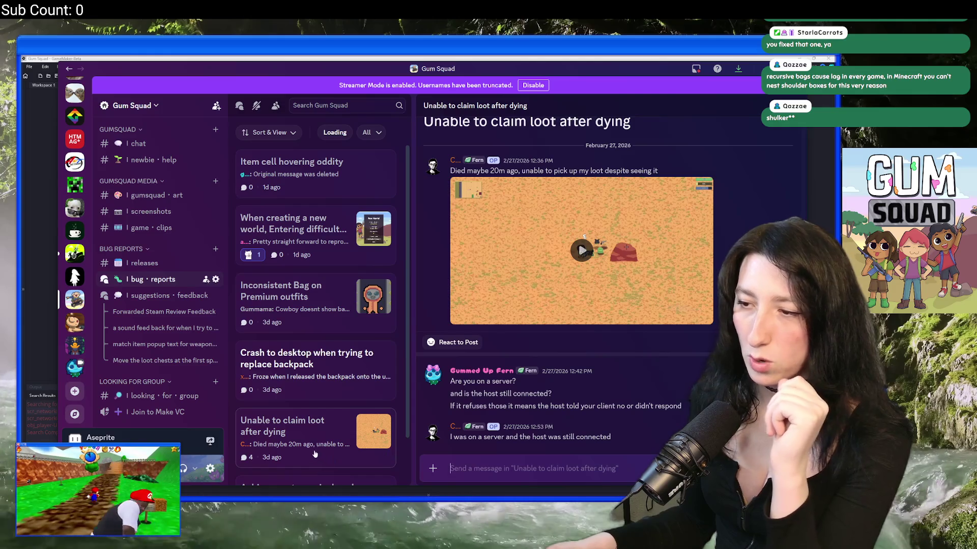
scroll(315, 448, down, 1)
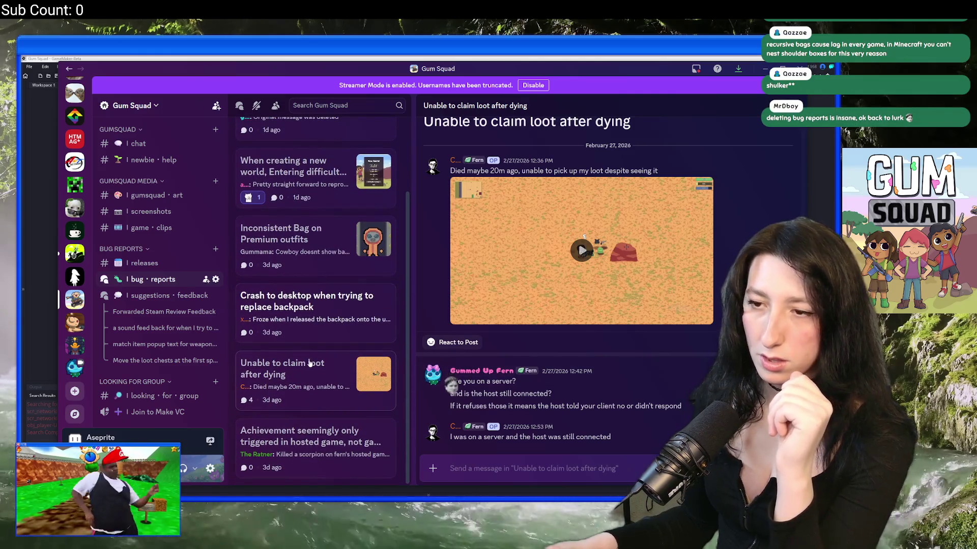
right_click(310, 362)
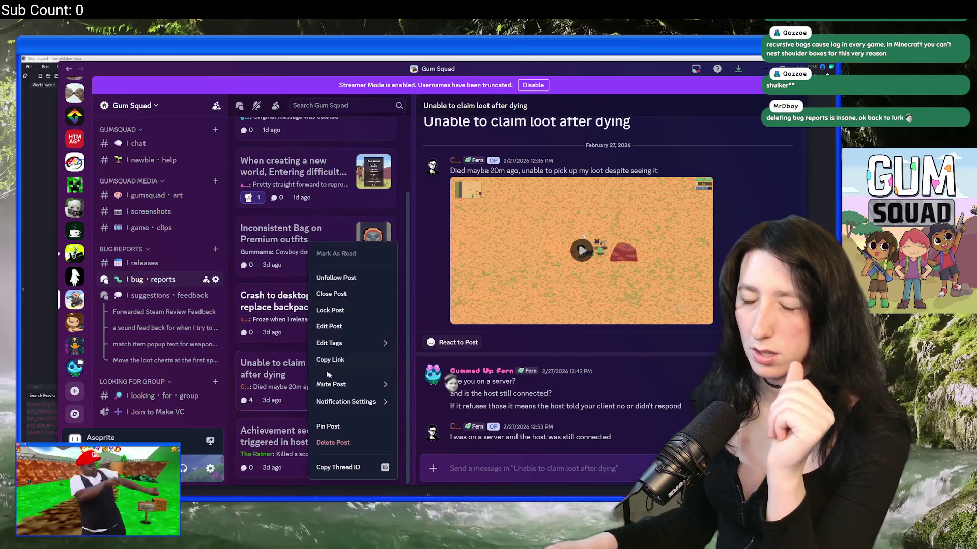
click(349, 444)
click(493, 298)
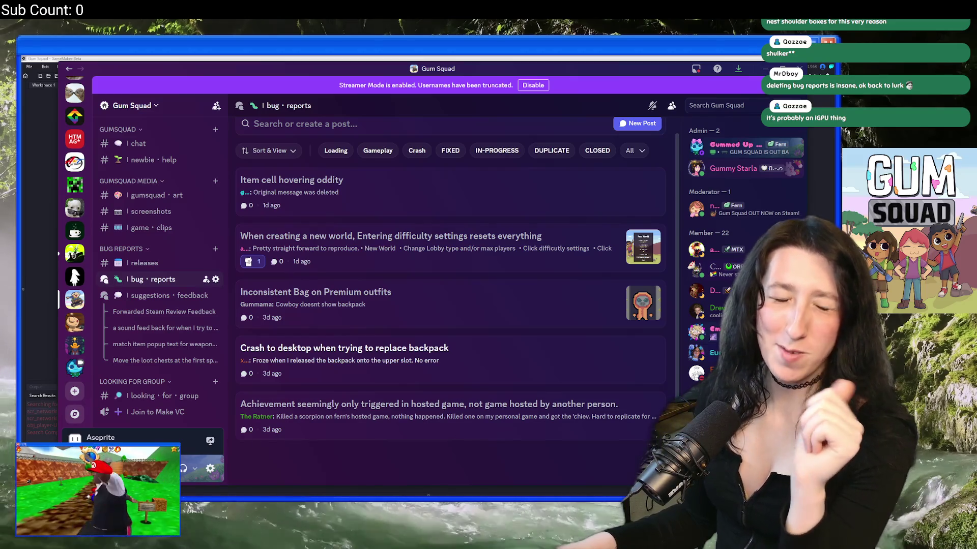
Delete the 'Crash to desktop when trying to replace backpack' post, then switch to Steam
click(408, 344)
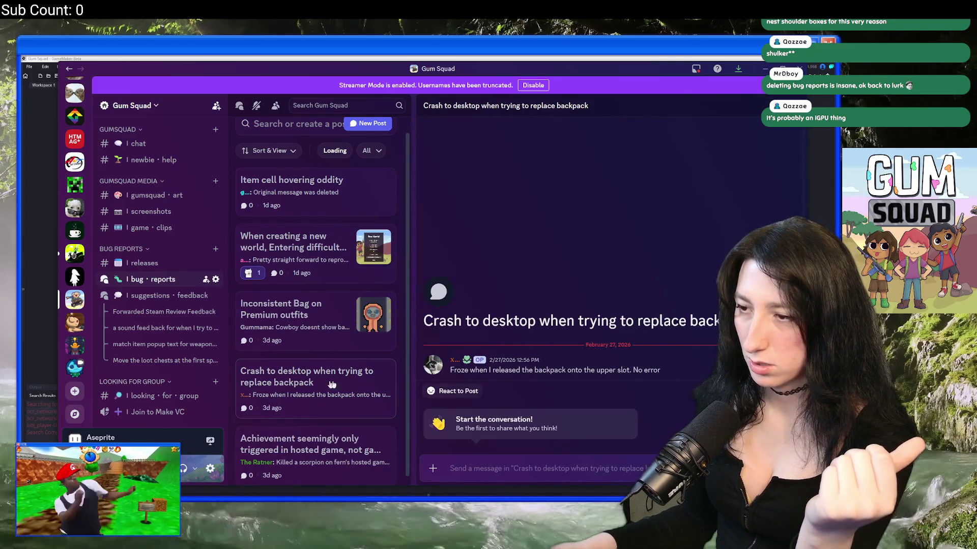
right_click(282, 387)
click(312, 440)
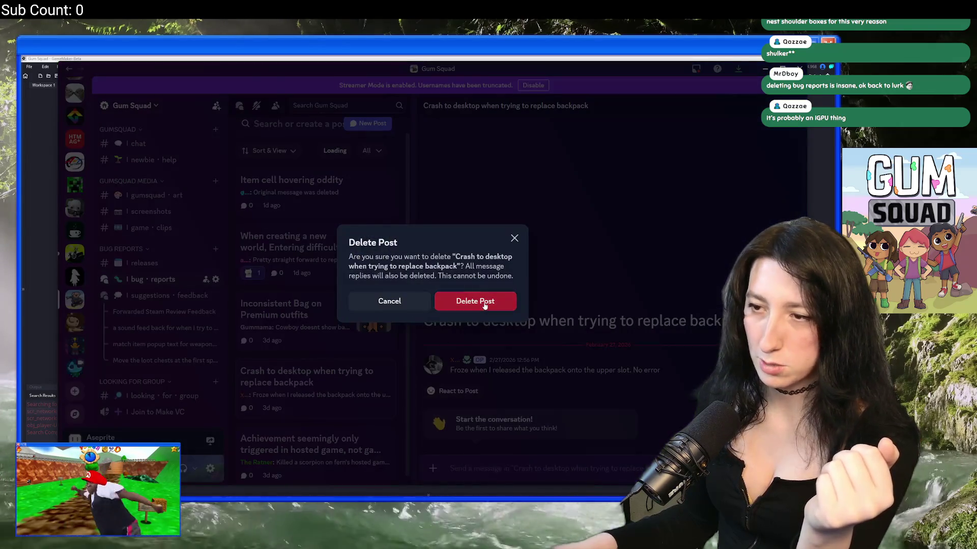
click(358, 413)
click(312, 460)
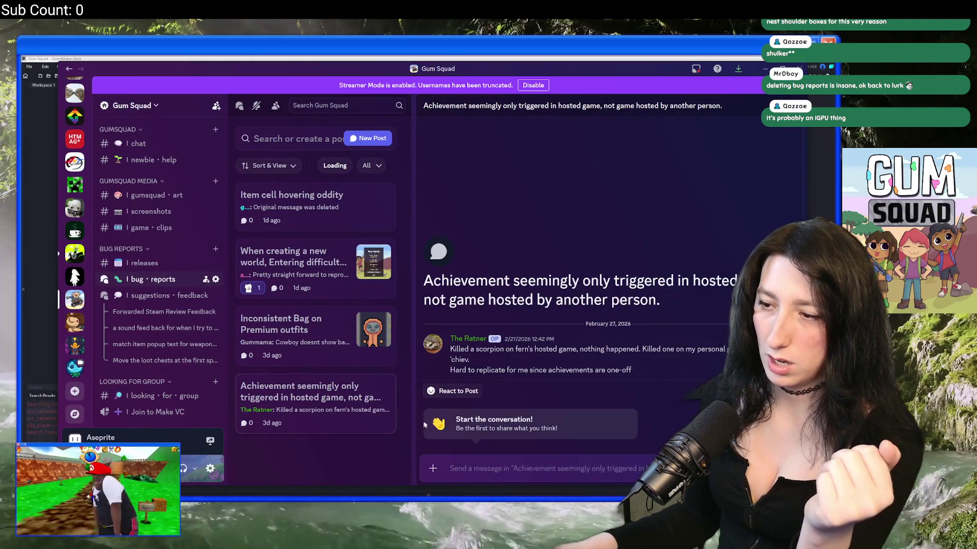
key(alt+Tab)
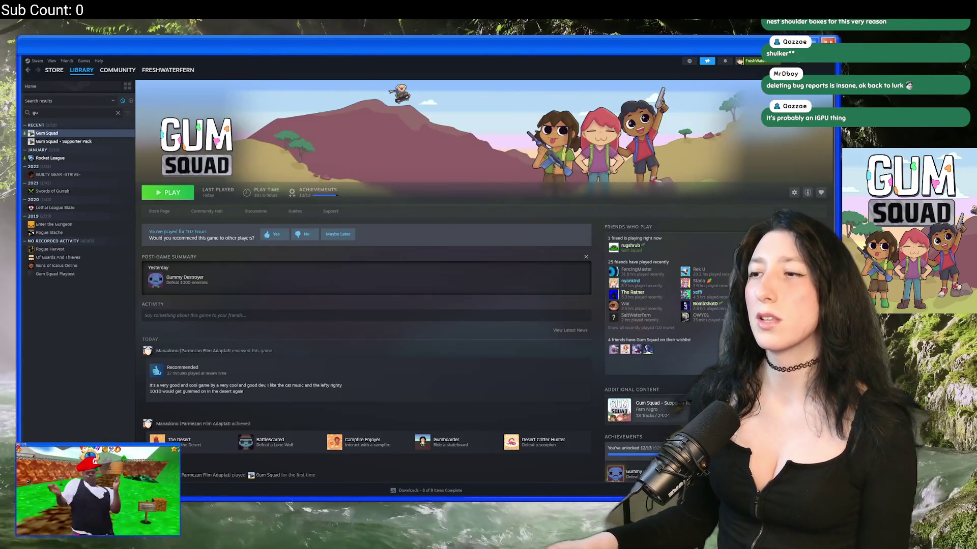
View a Friends Who Play friend's profile and their Gum Squad achievement list, then return to Discord
click(655, 271)
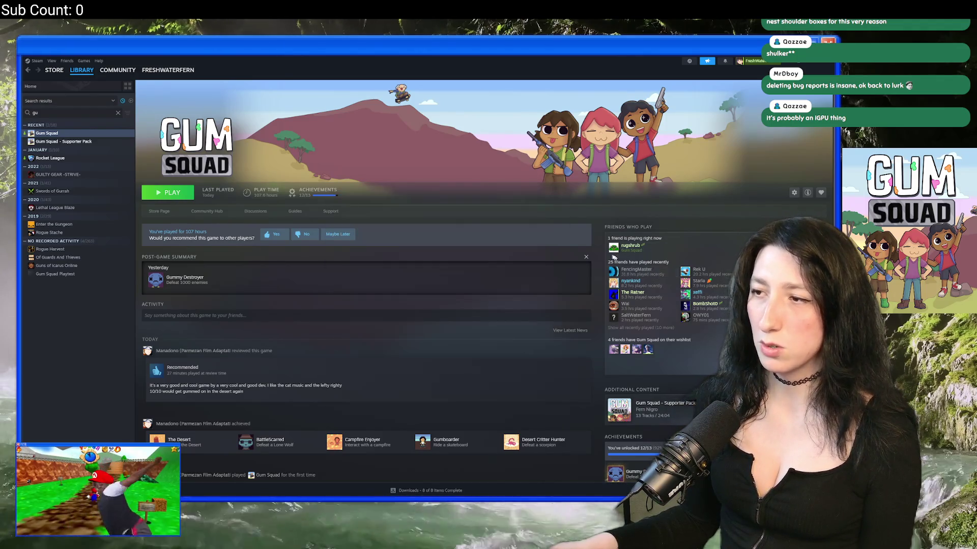
right_click(654, 271)
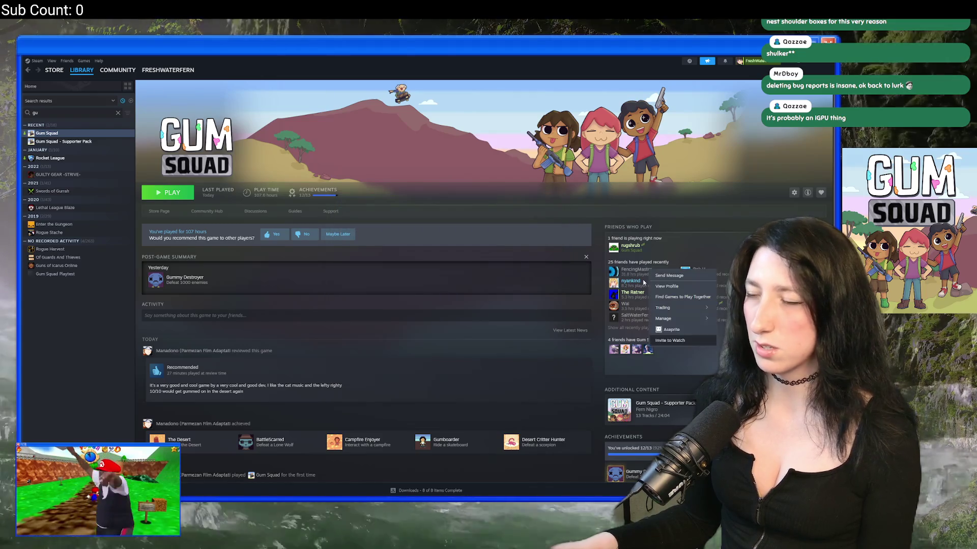
click(656, 285)
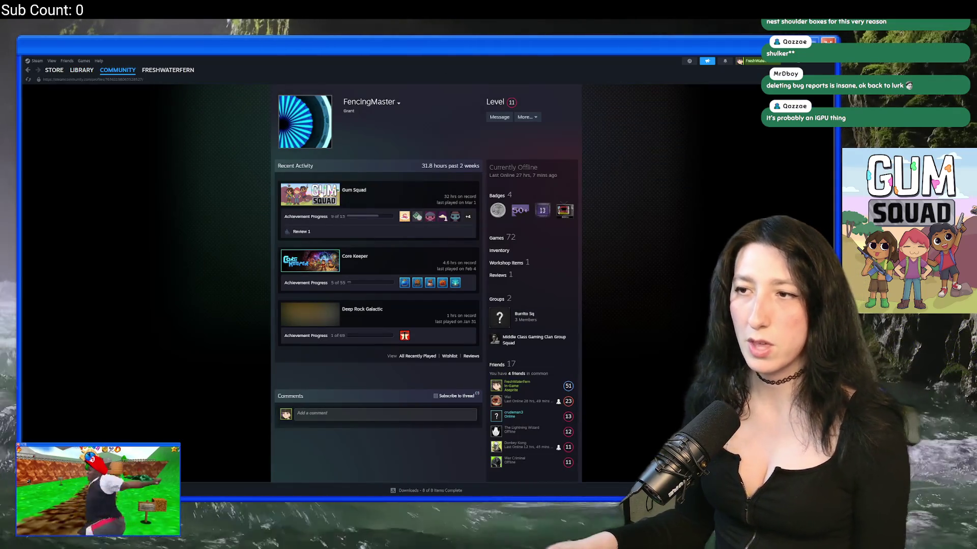
click(469, 220)
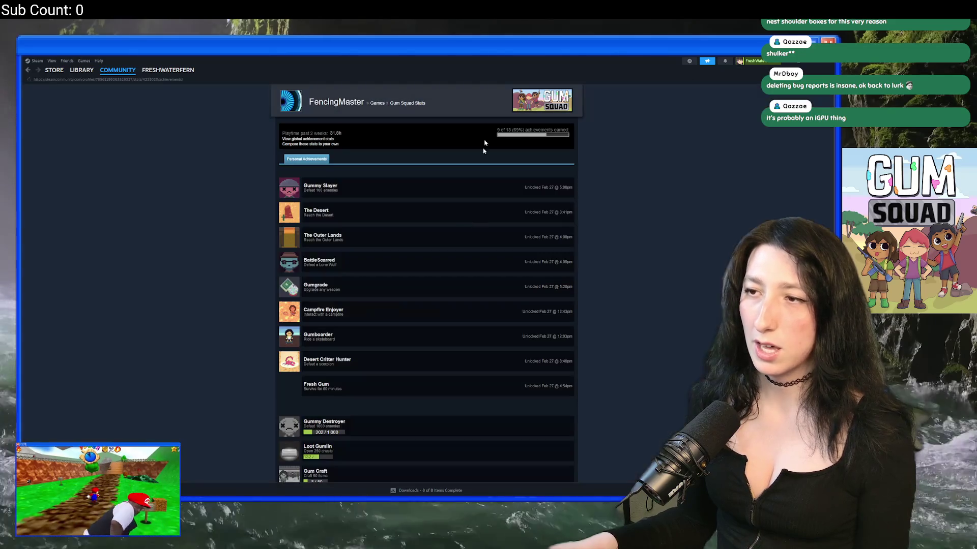
scroll(360, 185, down, 5)
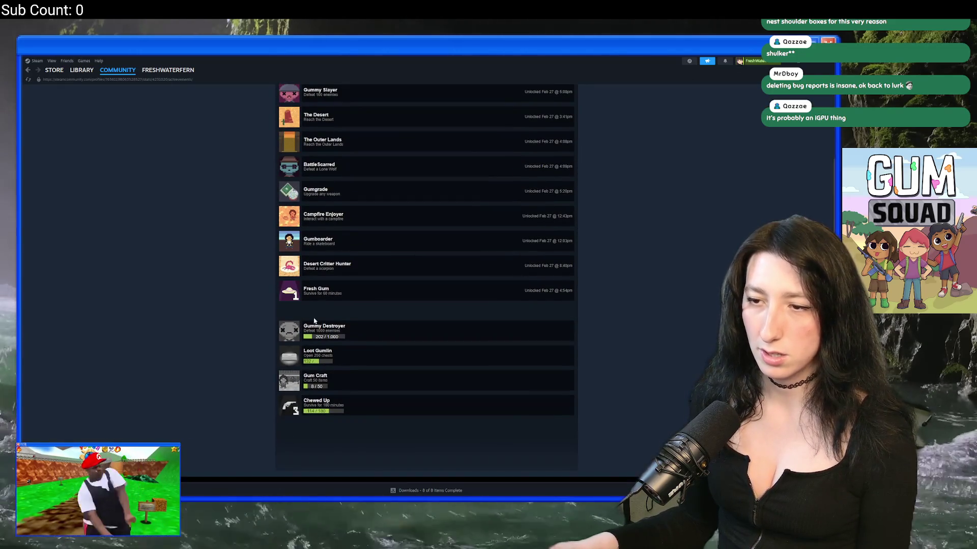
scroll(308, 330, up, 5)
key(alt+Tab)
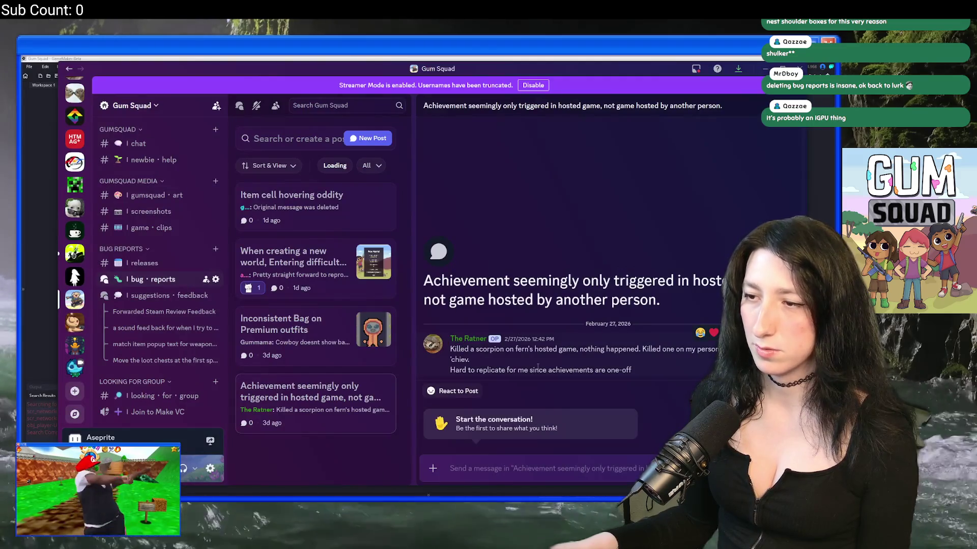
Delete the 'Achievement seemingly only triggered in hosted game' bug report post
right_click(537, 351)
key(Escape)
right_click(308, 408)
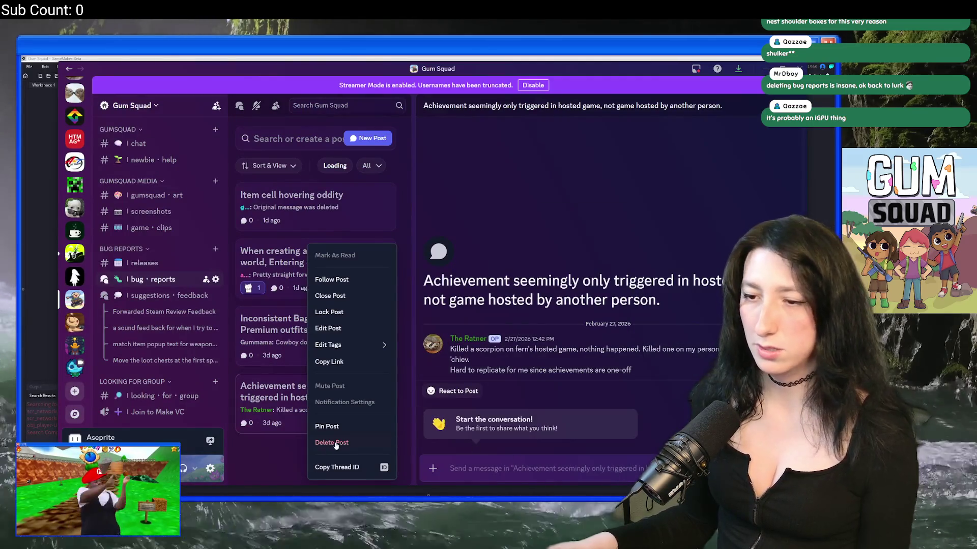
click(332, 443)
click(473, 305)
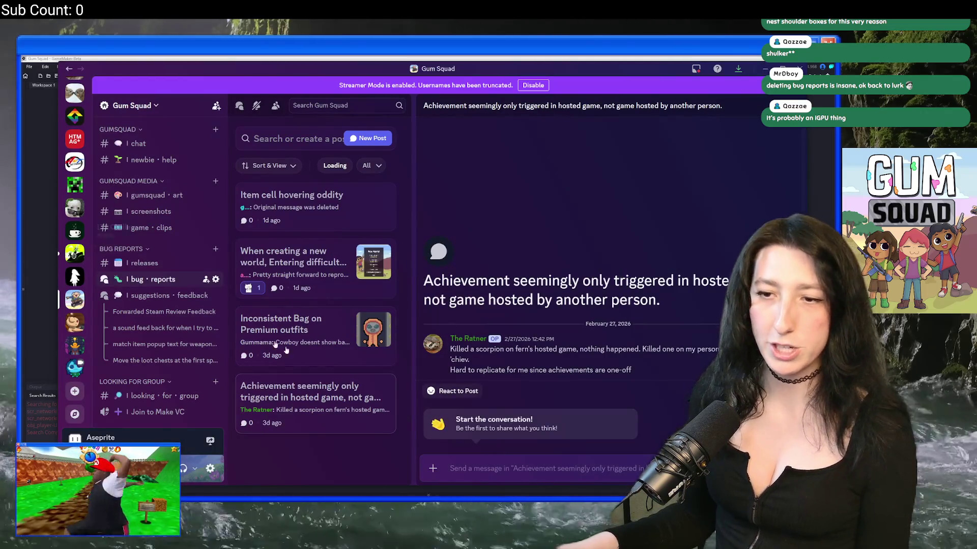
Find and delete the 'Item cell hovering oddity' post
click(305, 315)
click(305, 257)
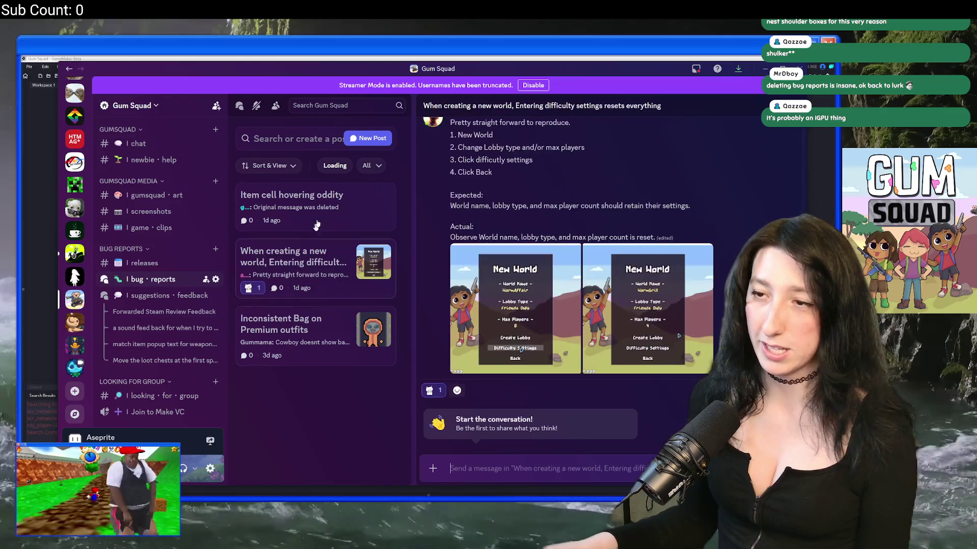
click(310, 201)
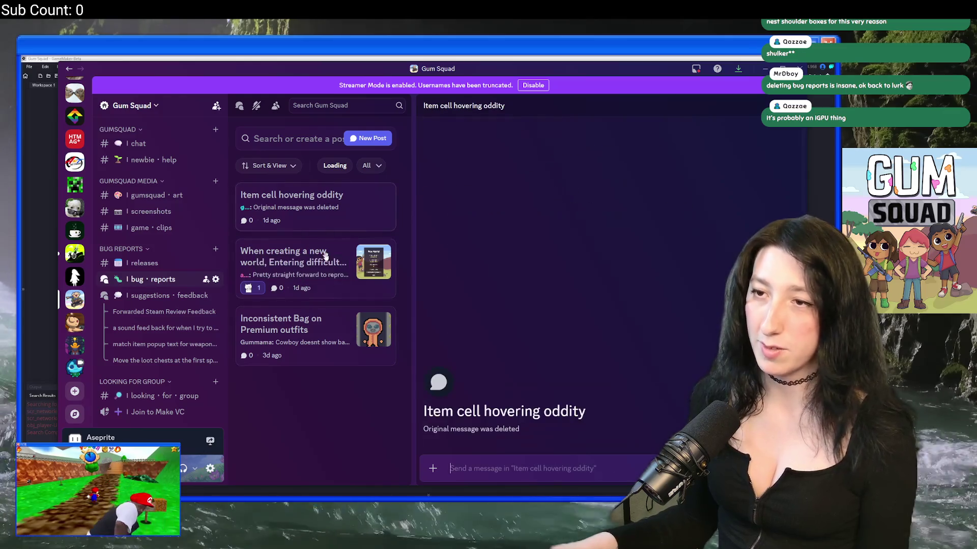
right_click(347, 201)
click(370, 397)
click(473, 301)
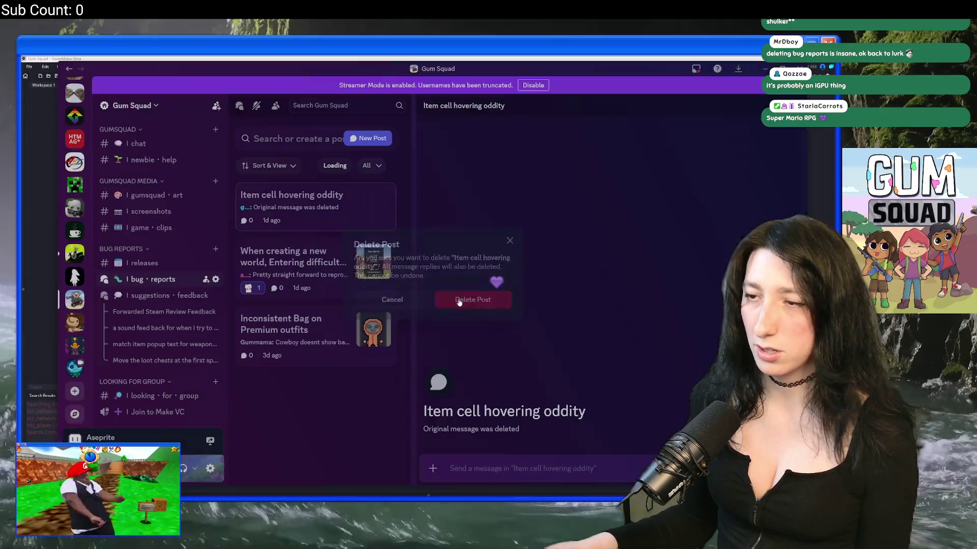
Leave the 'Inconsistent Bag on Premium outfits' report open and start an asset search in GameMaker
click(325, 257)
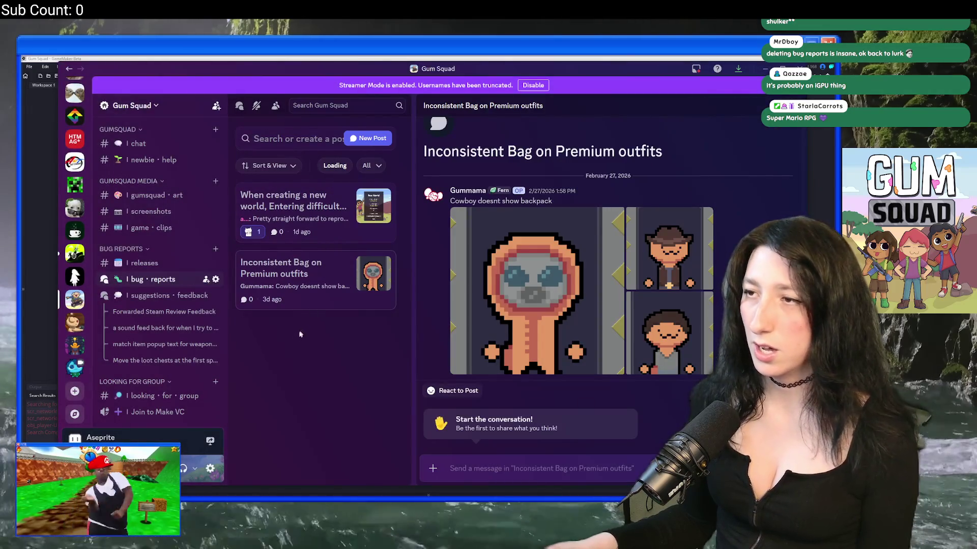
click(292, 216)
click(331, 269)
key(alt+Tab)
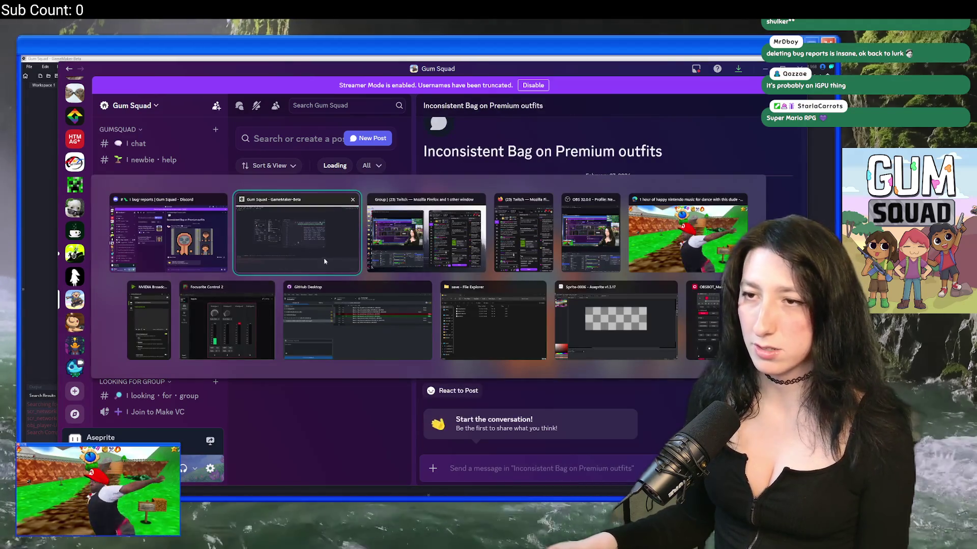
click(393, 242)
key(ctrl+t)
text(aw_sp)
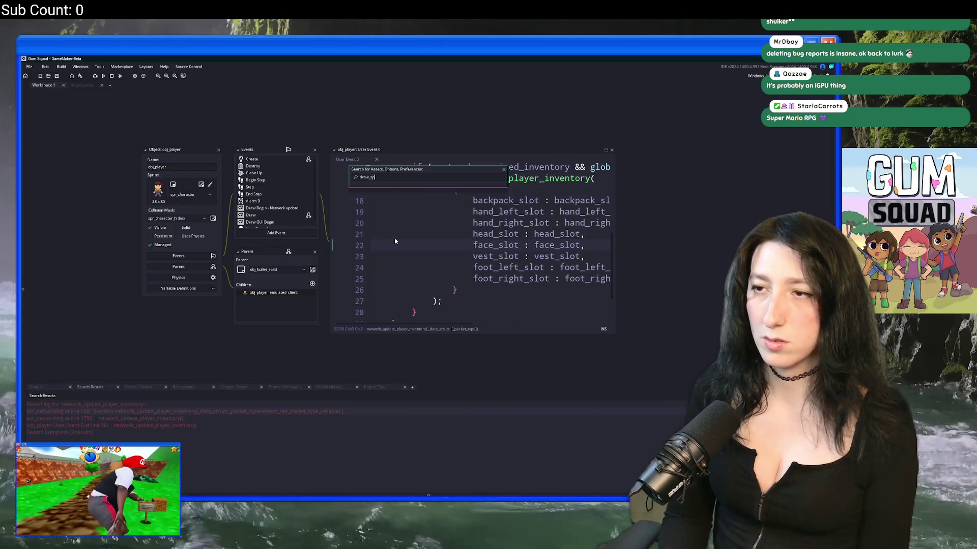
text(raw)
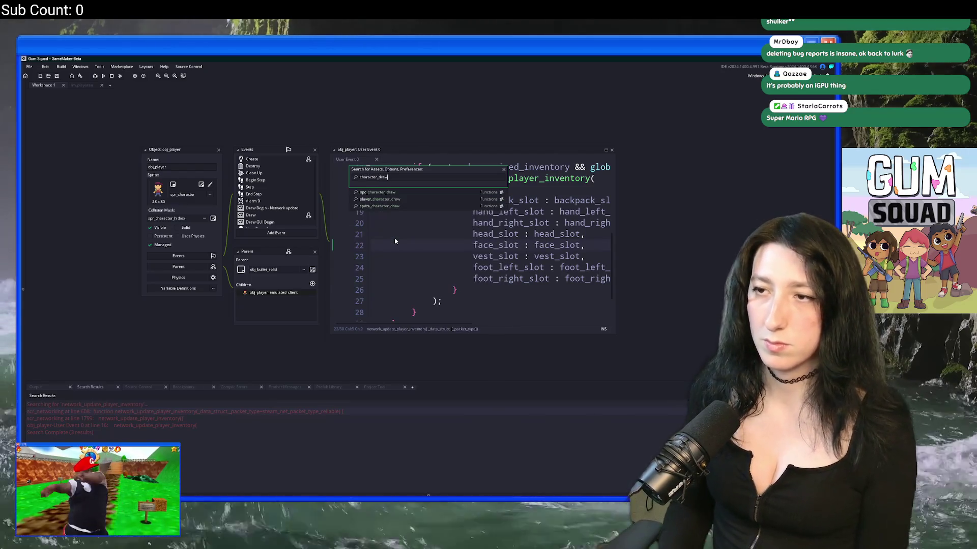
Open player_character_draw from the search results as a full-size scr_character tab
key(Down)
key(Down)
key(Return)
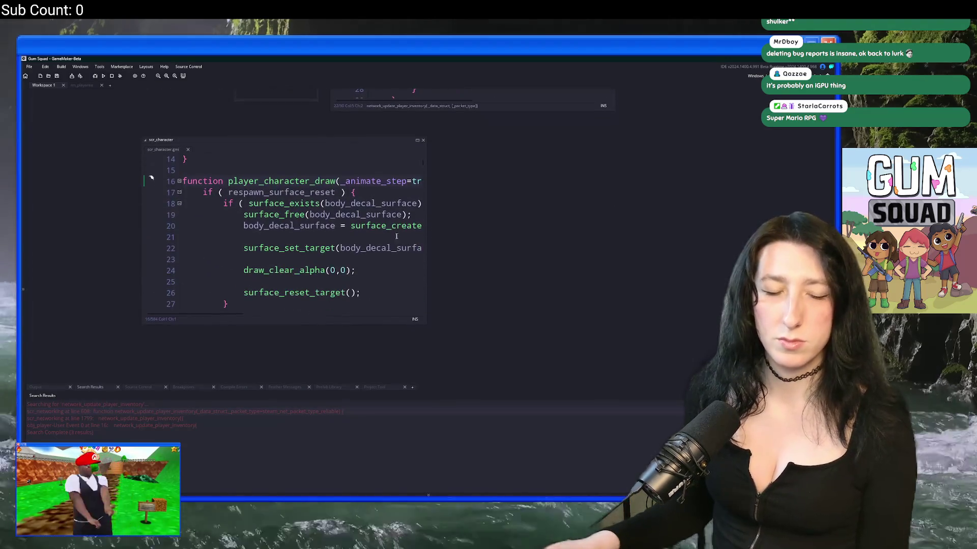
click(417, 141)
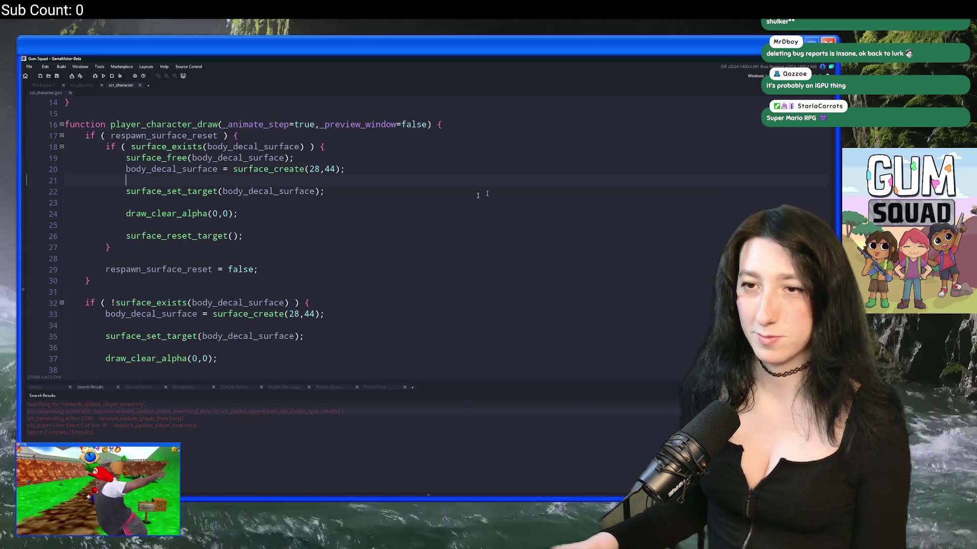
scroll(328, 218, down, 2)
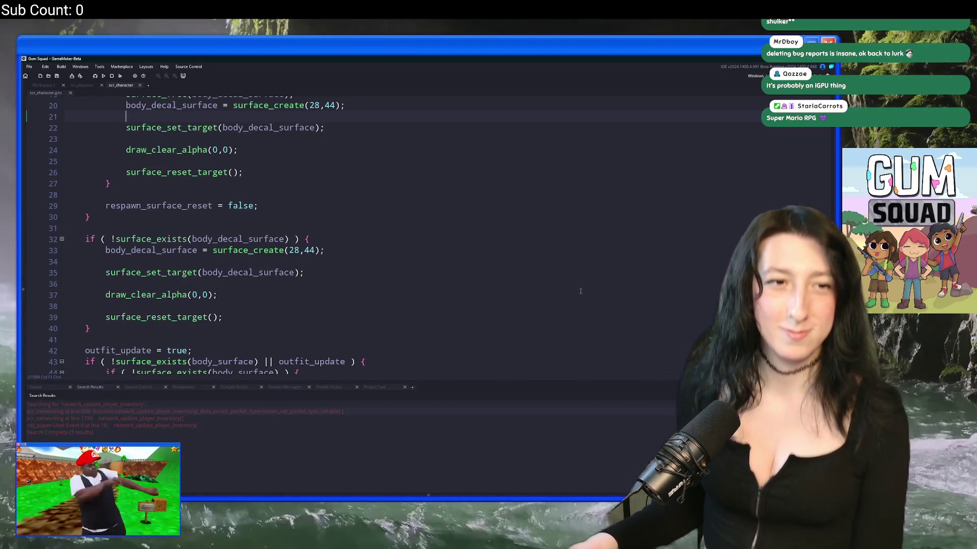
scroll(576, 306, down, 11)
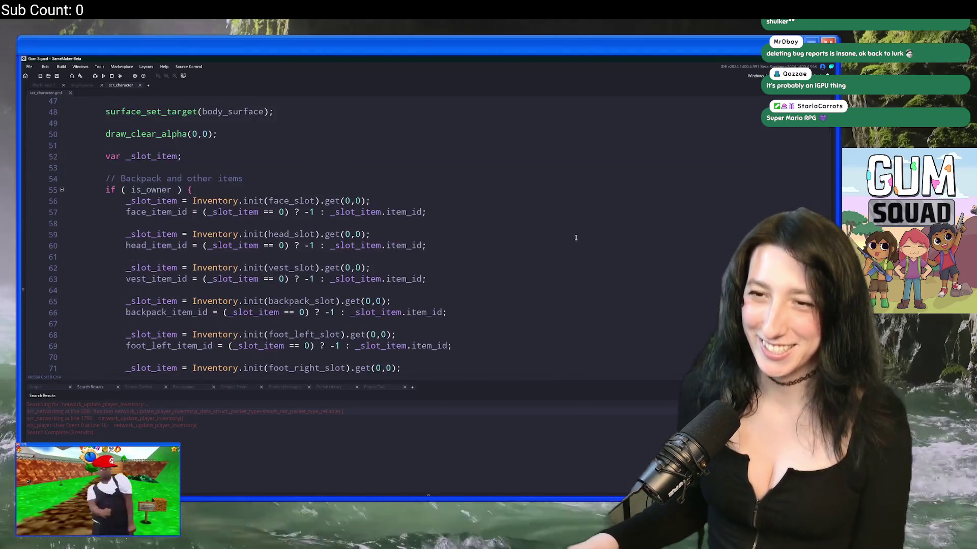
scroll(544, 232, down, 4)
Review the head, hair, body and shoes outfit drawing code around the spr_character_outfits call
scroll(540, 230, up, 4)
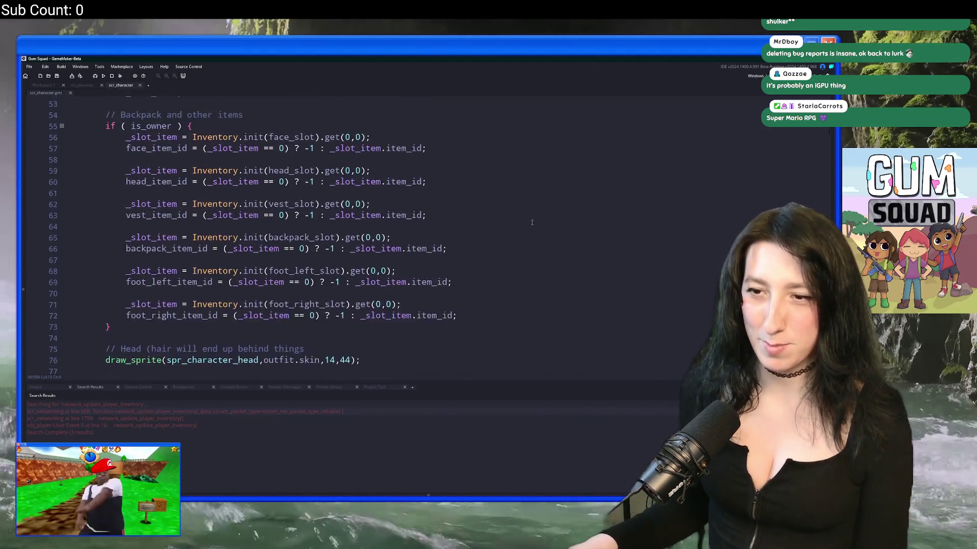
scroll(527, 229, down, 8)
scroll(527, 229, down, 16)
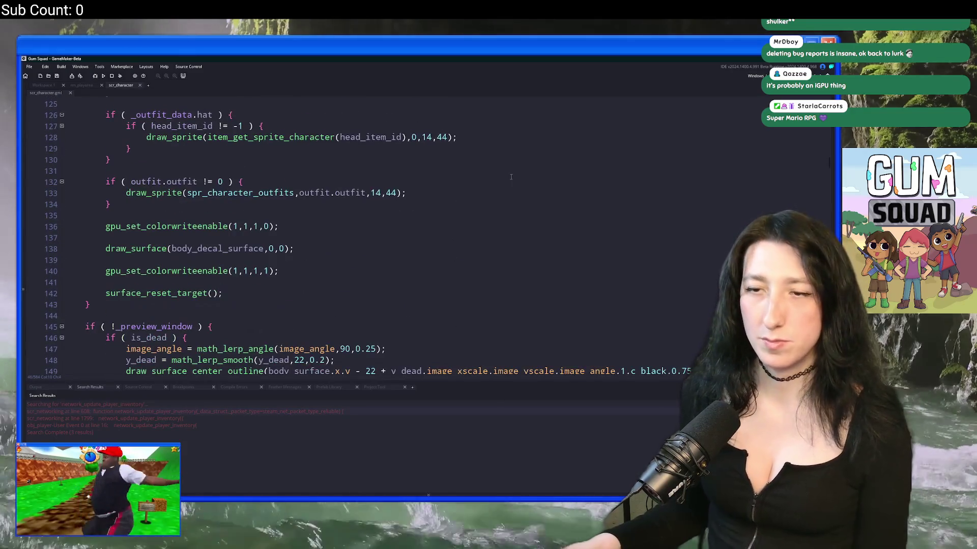
click(295, 193)
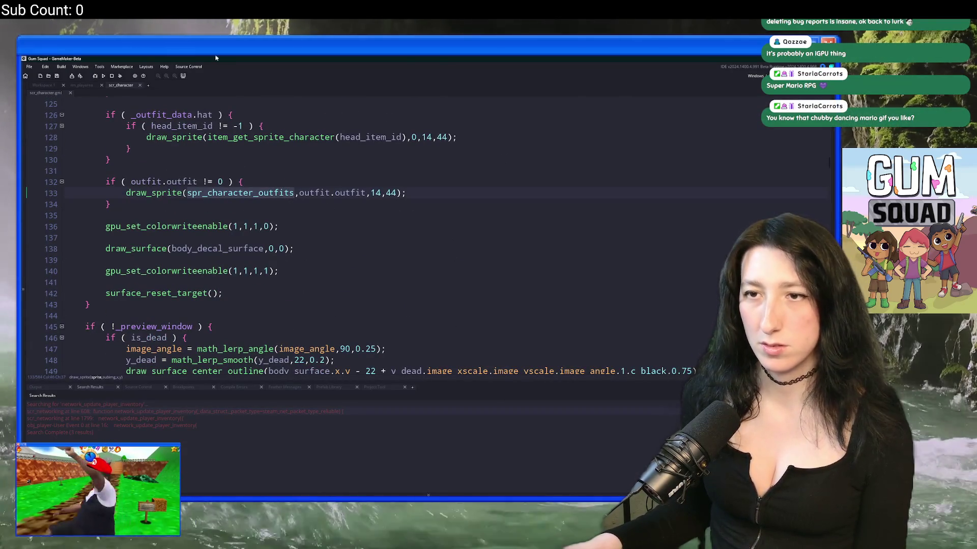
scroll(257, 232, down, 2)
scroll(205, 239, up, 14)
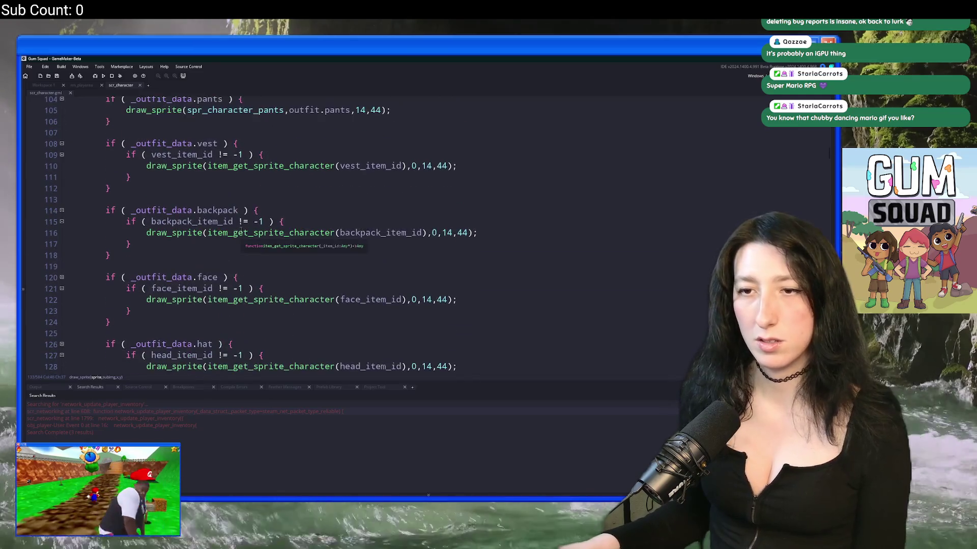
scroll(204, 240, up, 6)
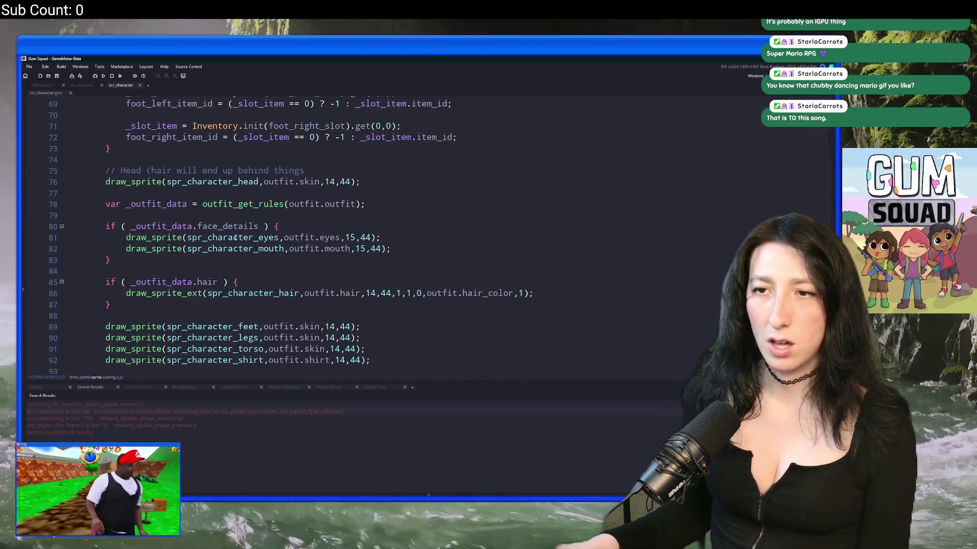
scroll(236, 225, up, 3)
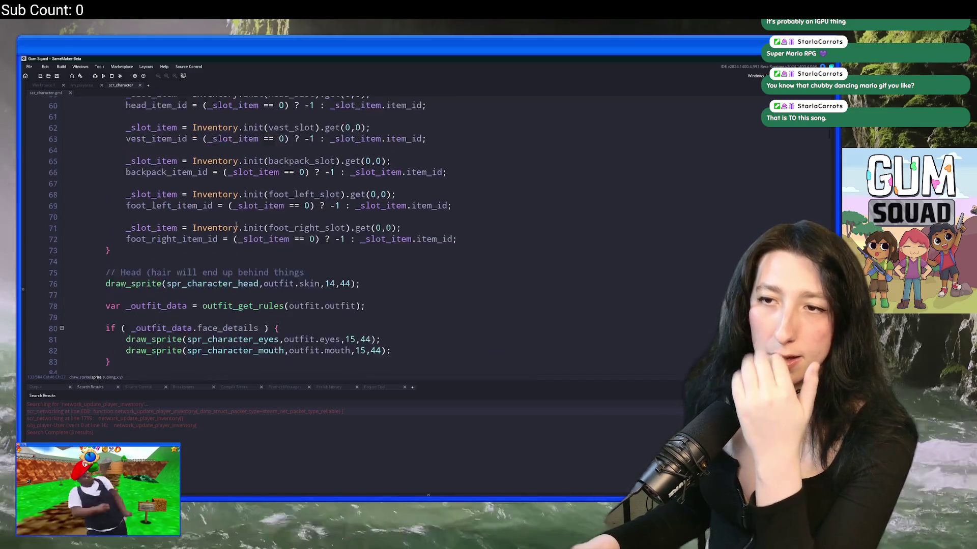
scroll(236, 225, up, 7)
scroll(206, 203, up, 4)
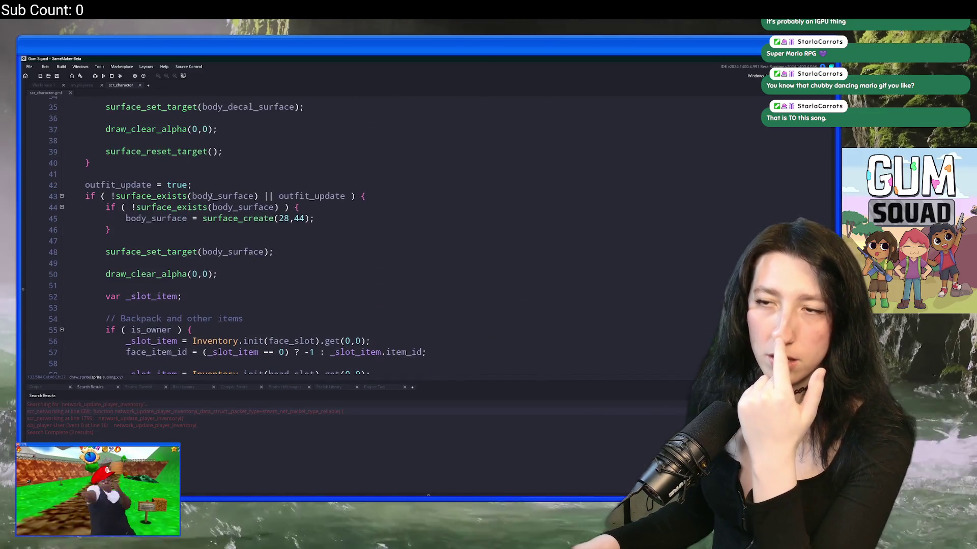
scroll(202, 199, down, 11)
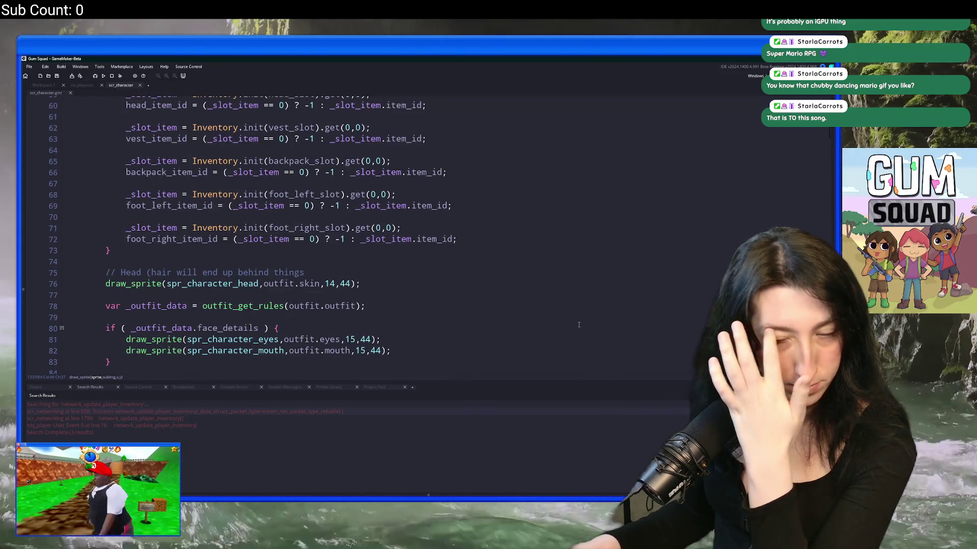
scroll(580, 325, down, 5)
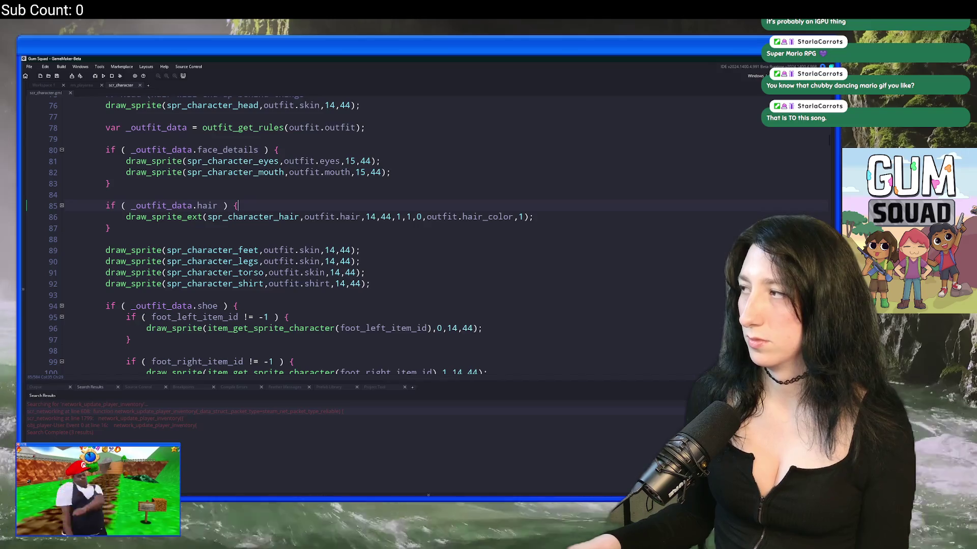
key(ctrl+t)
Search the project for face_details and open its match in scr_outfits
text(cow)
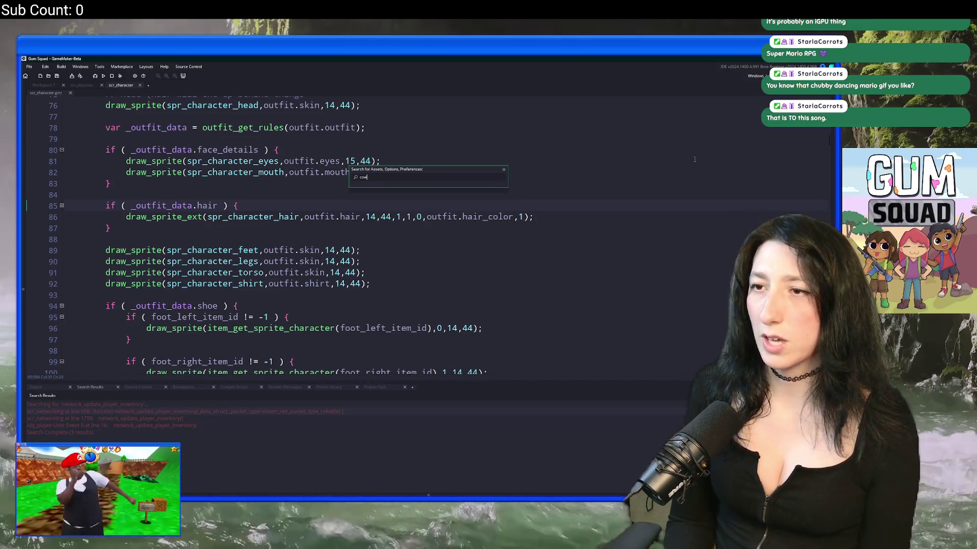
double_click(241, 150)
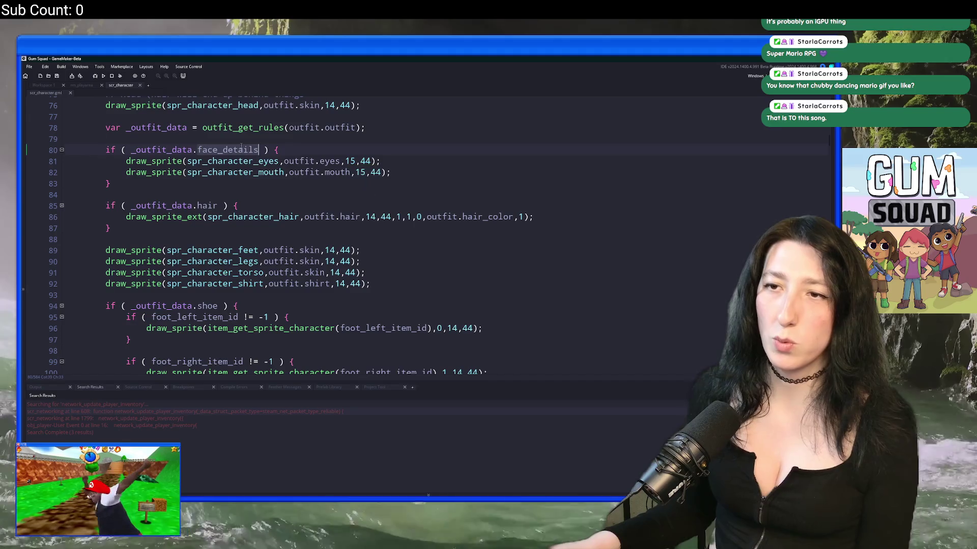
key(ctrl+shift+f)
key(Return)
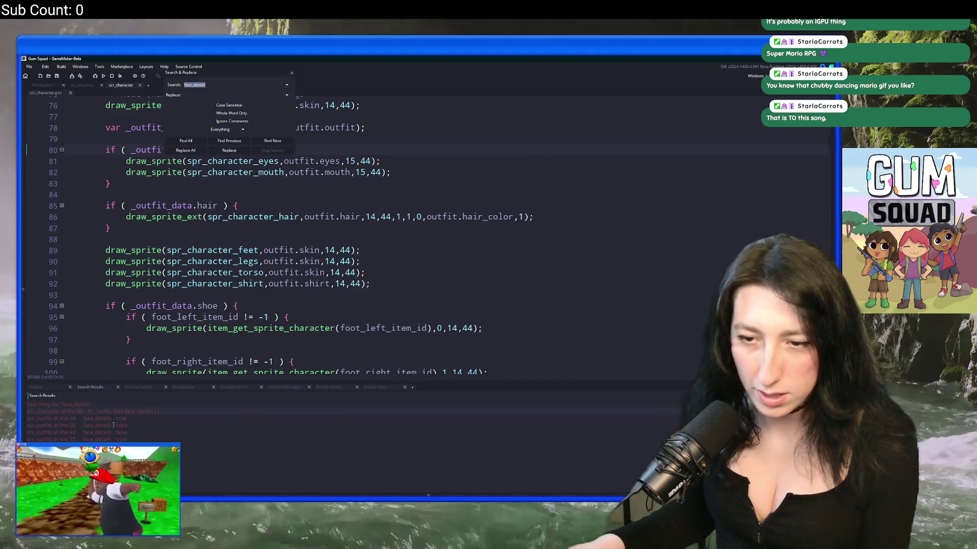
double_click(113, 426)
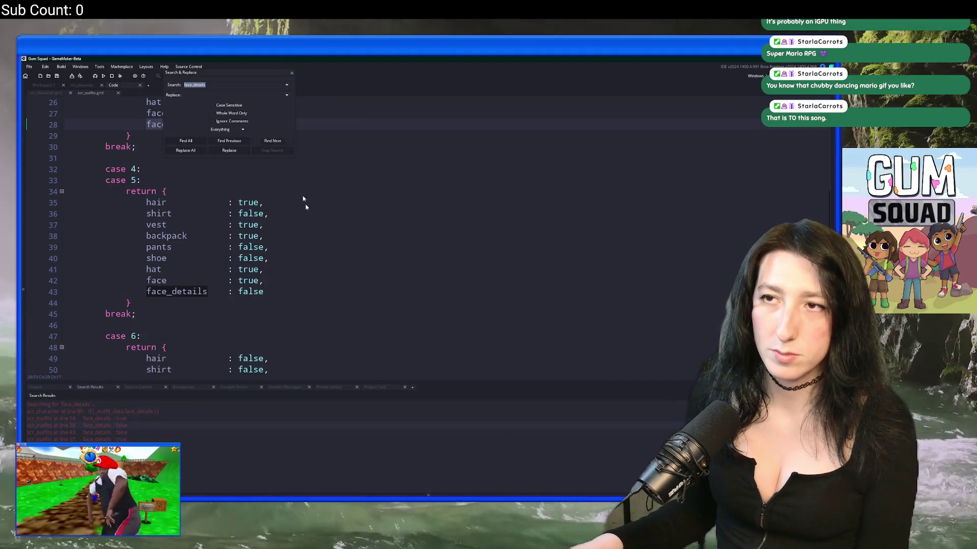
key(Escape)
Try changing face_details on line 57 to false, then undo it
scroll(229, 229, down, 8)
click(204, 311)
scroll(204, 239, up, 1)
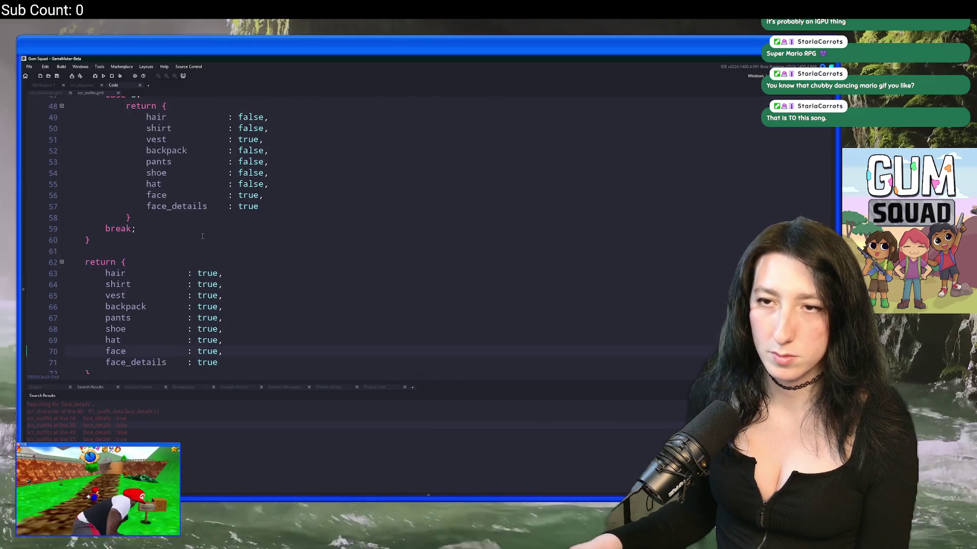
scroll(202, 236, up, 1)
double_click(248, 232)
scroll(370, 303, up, 2)
text(fals)
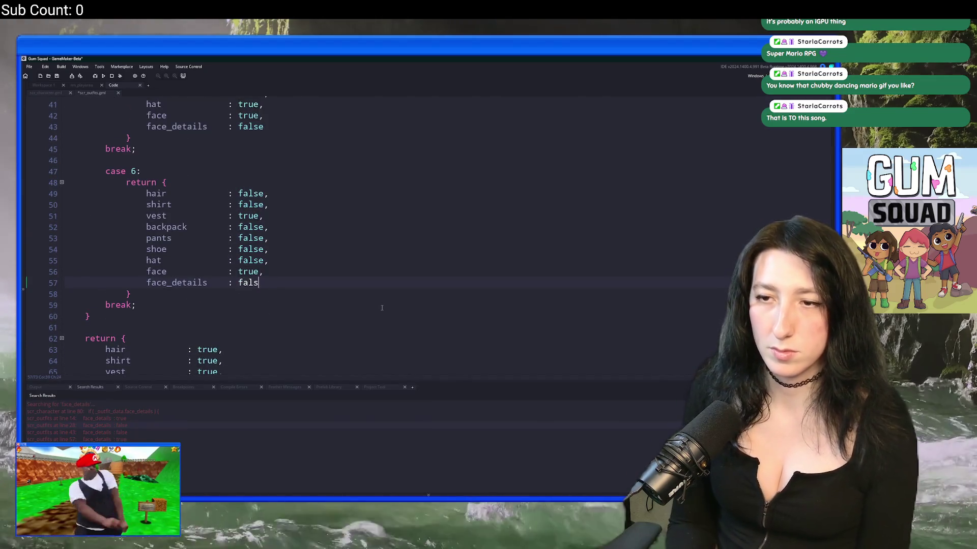
key(ctrl+z)
Set the backpack value on line 52 to true
key(Up)
key(Up)
key(Up)
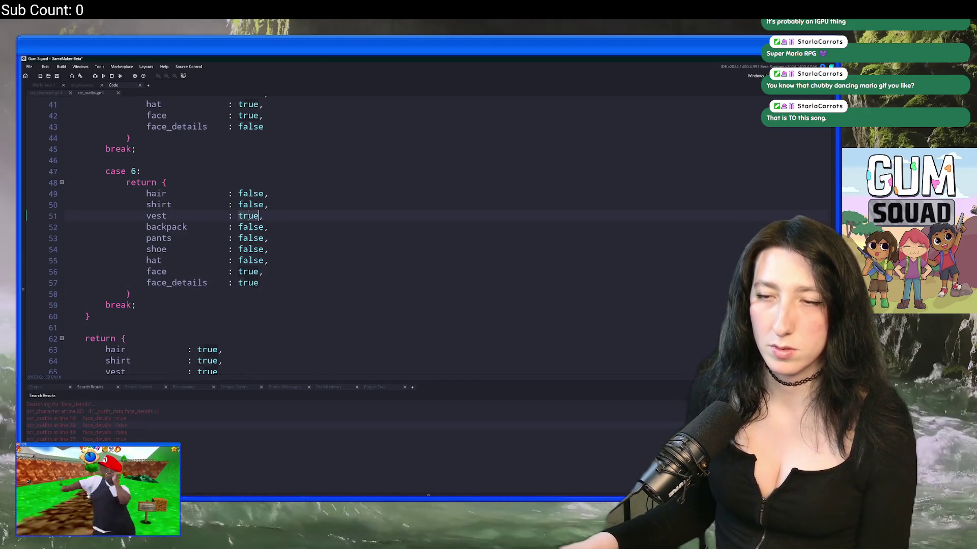
double_click(248, 215)
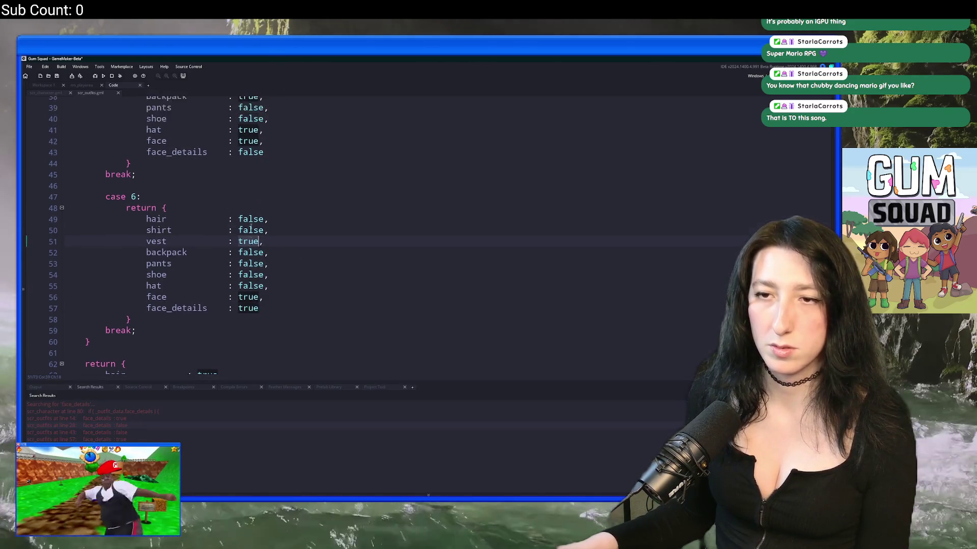
scroll(250, 271, up, 2)
double_click(250, 266)
scroll(250, 271, up, 2)
text(true)
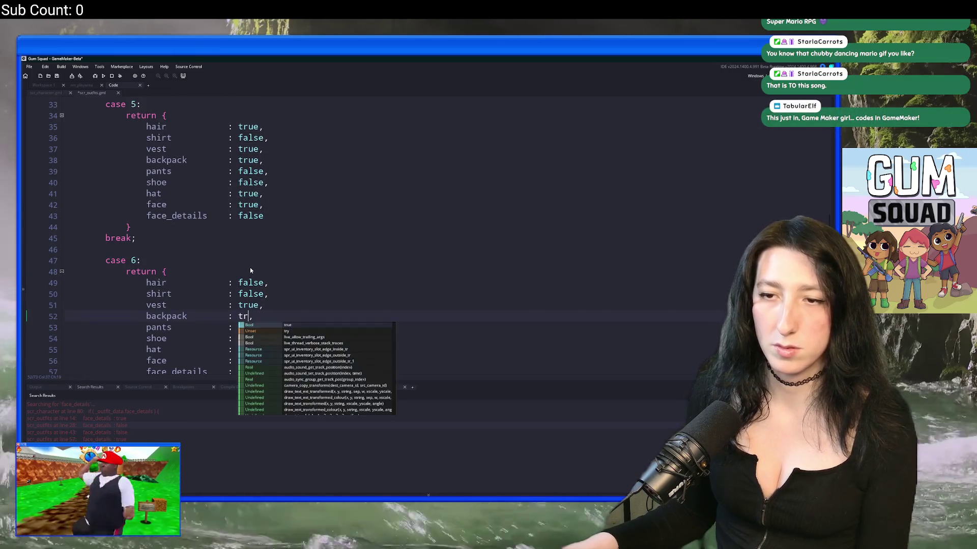
Finish setting the case 6 hair value to true and launch a build with F5
scroll(255, 305, down, 2)
double_click(255, 311)
click(253, 288)
text(ue)
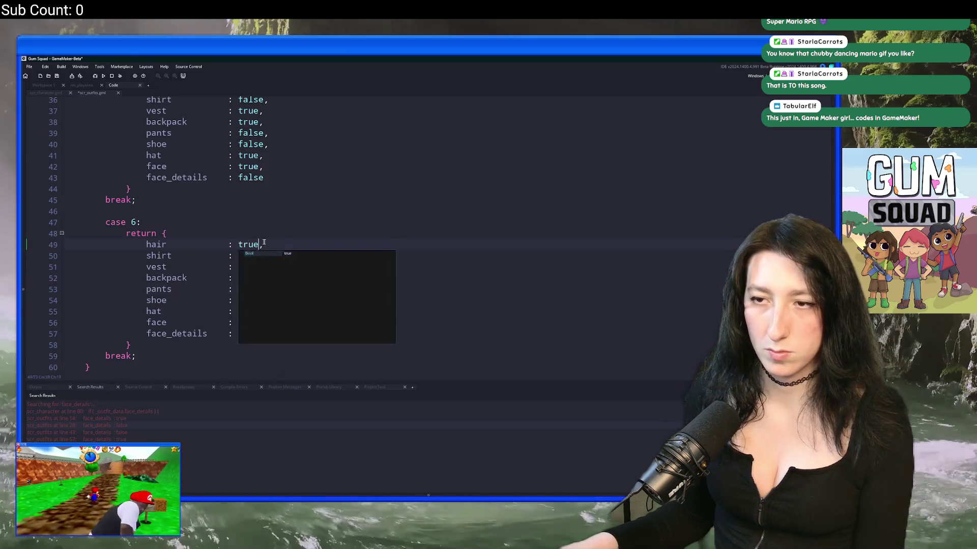
key(F5)
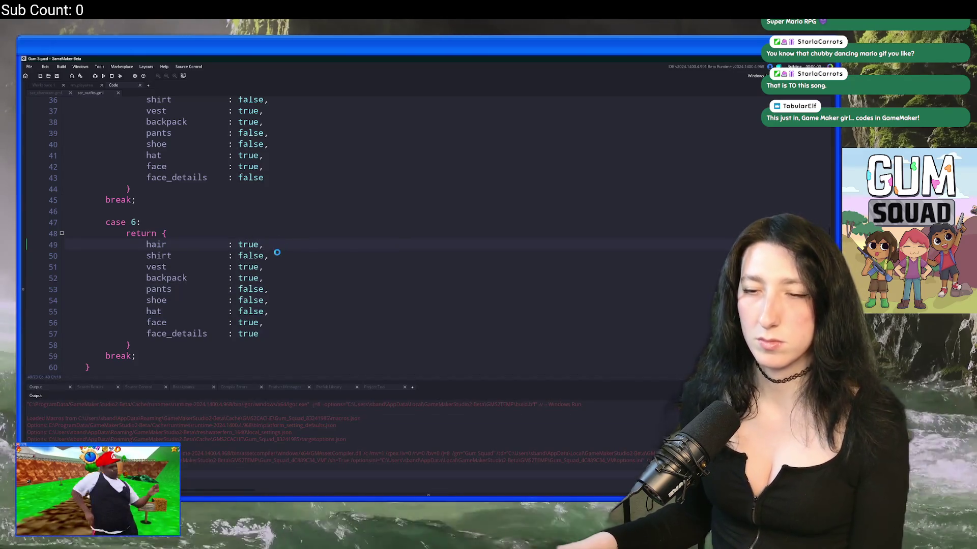
scroll(276, 253, up, 2)
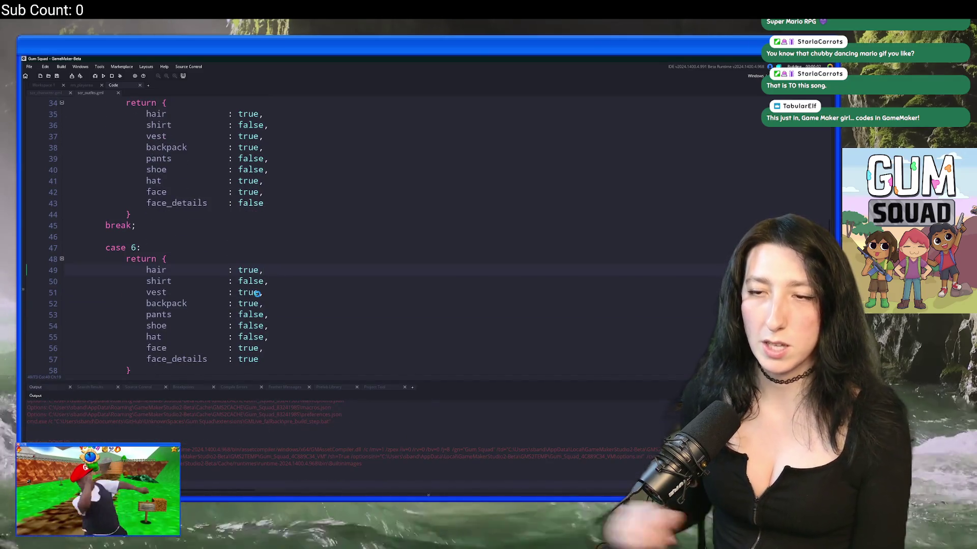
Enlarge and check the Inconsistent Bag report's outfit image, then return to GameMaker
key(alt+Tab)
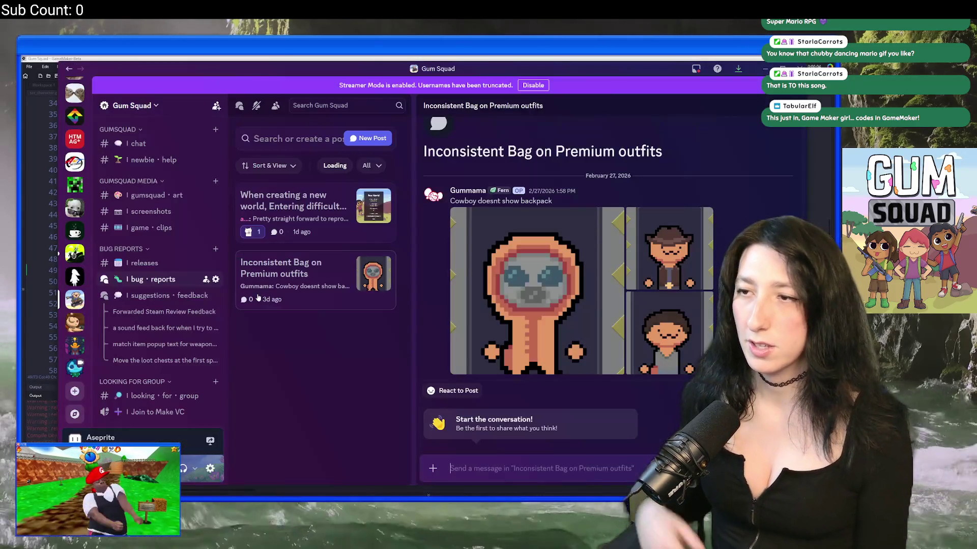
click(570, 307)
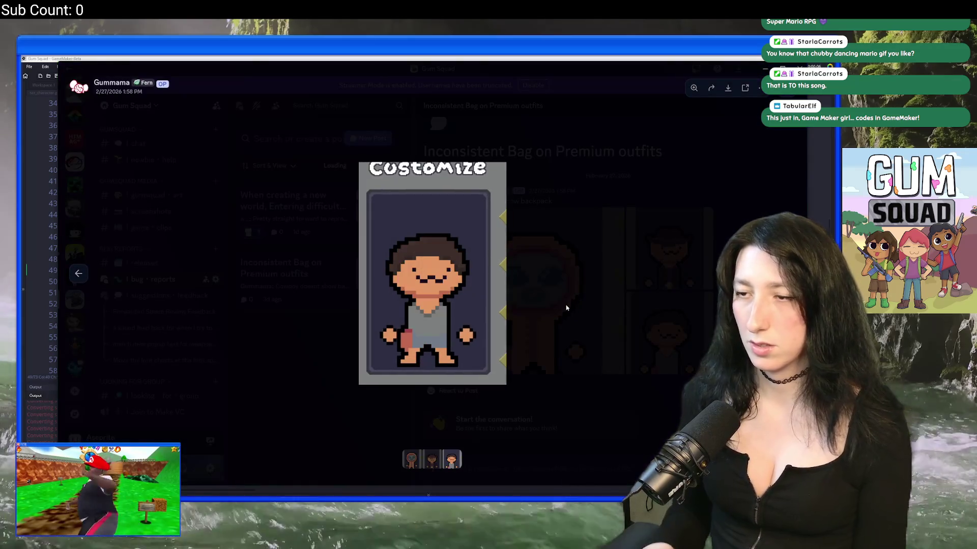
click(566, 307)
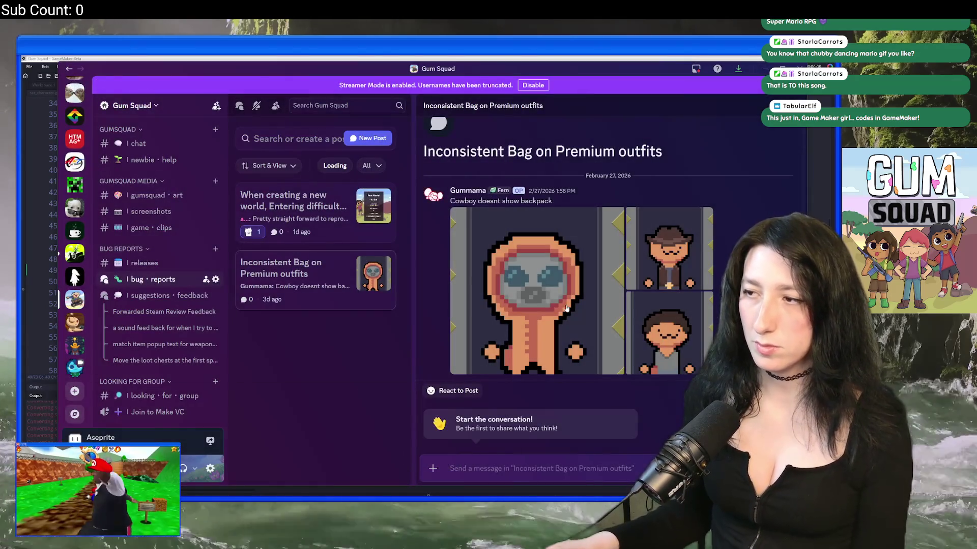
key(alt+Tab)
key(Escape)
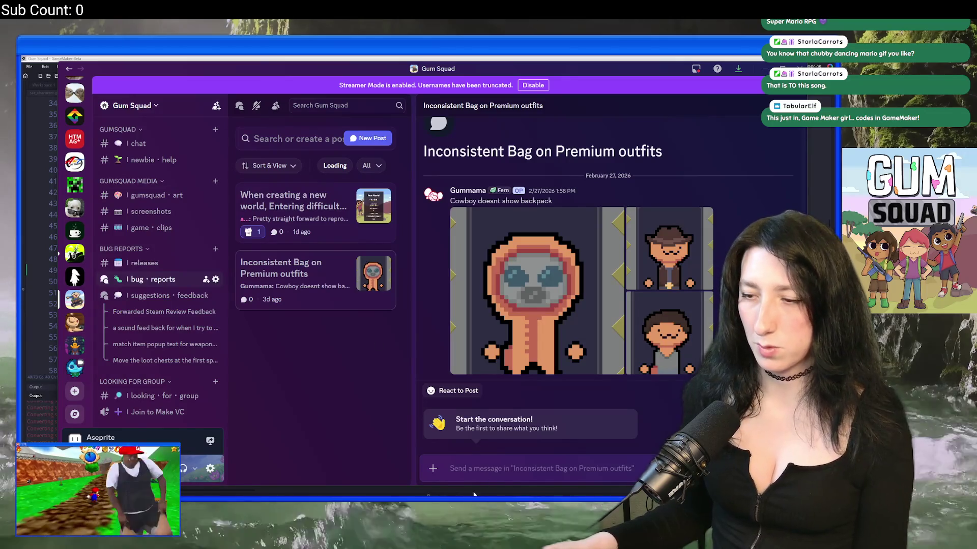
click(416, 57)
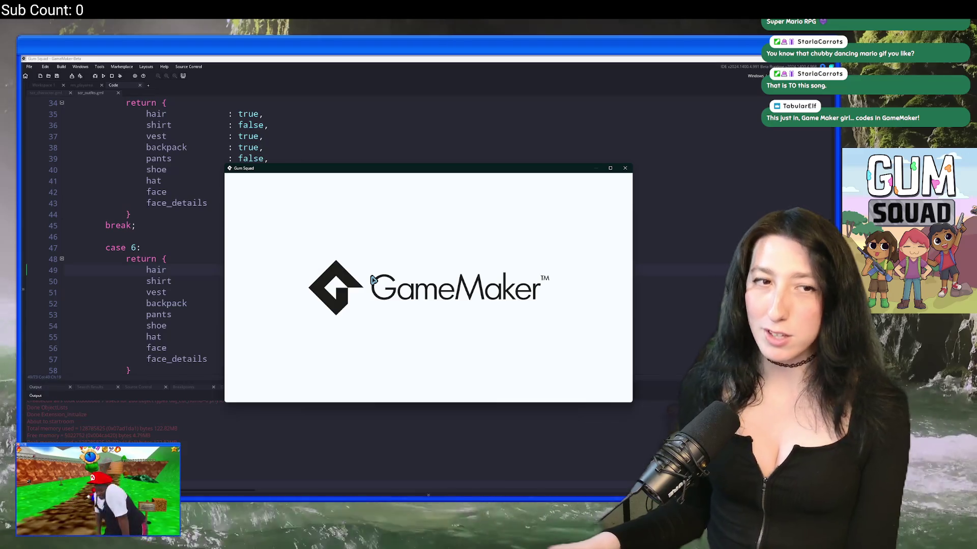
Maximize the game window and create a new world with an Offline lobby
double_click(396, 169)
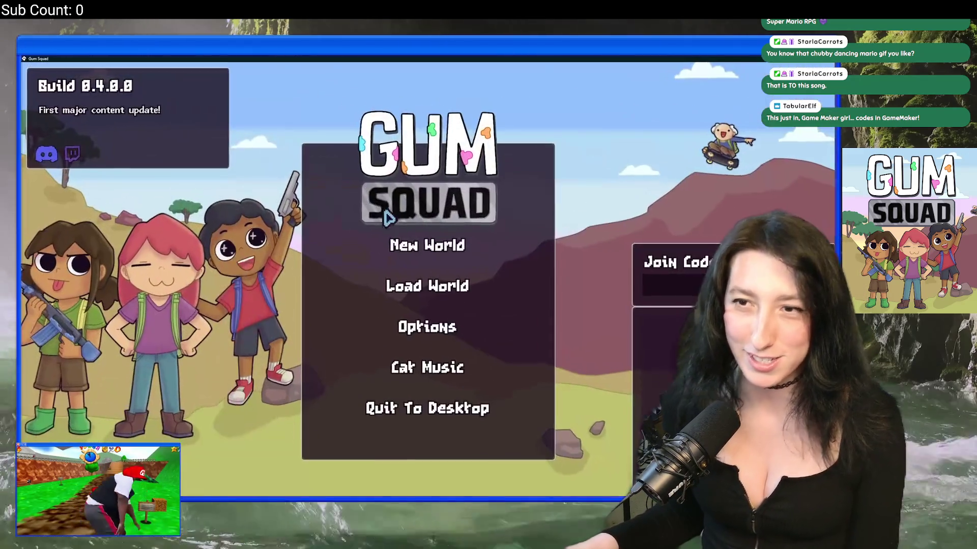
click(402, 243)
click(429, 275)
click(429, 275)
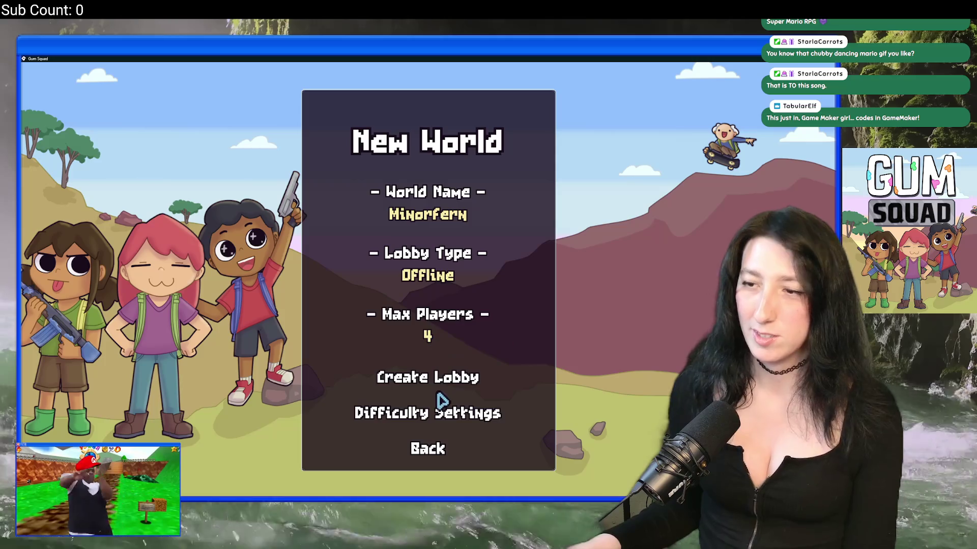
click(438, 379)
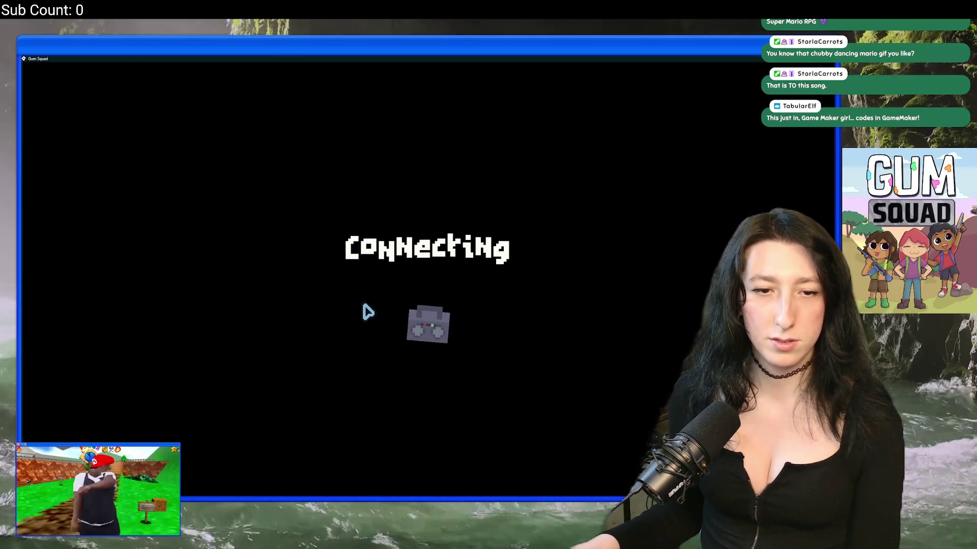
Walk onto the orange patch and bring up the inventory and equipment screen
key(s)
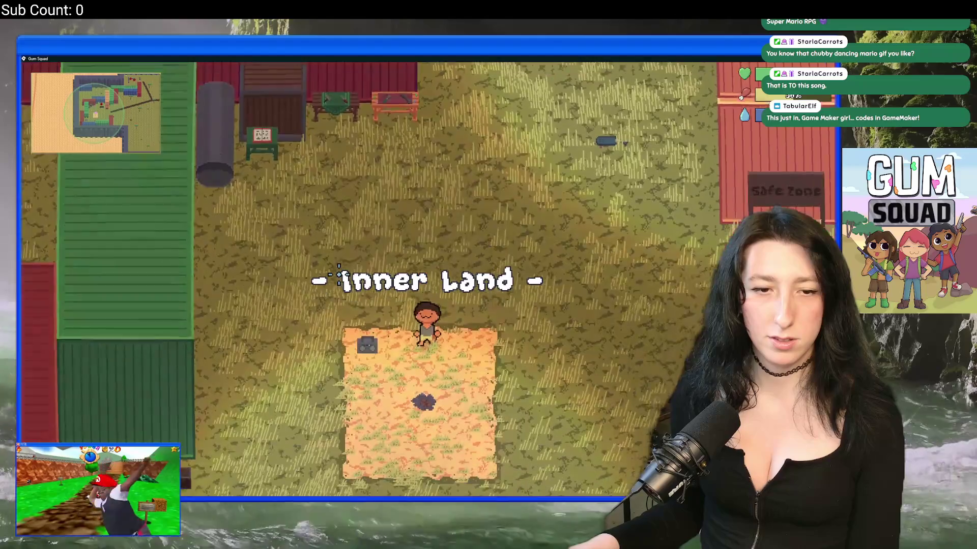
key(d)
key(Tab)
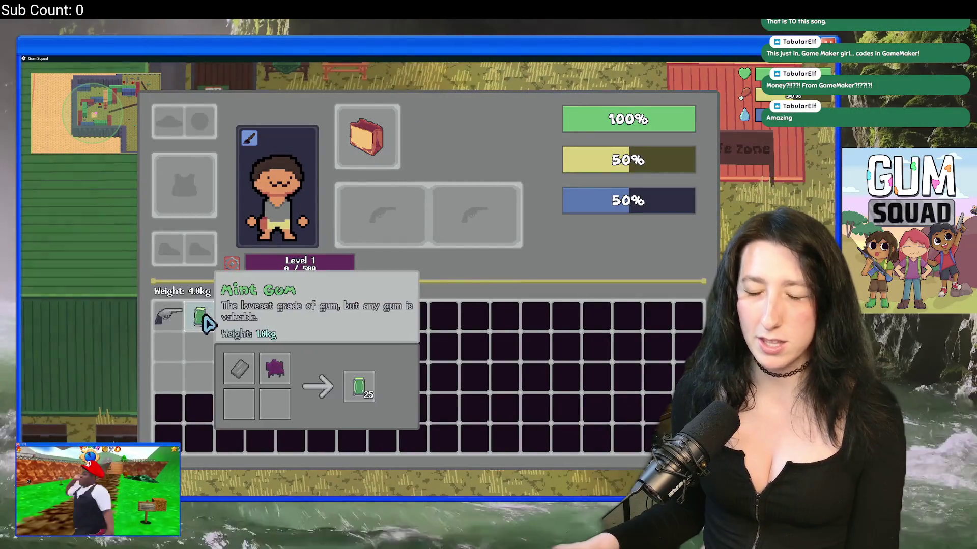
key(p)
key(Tab)
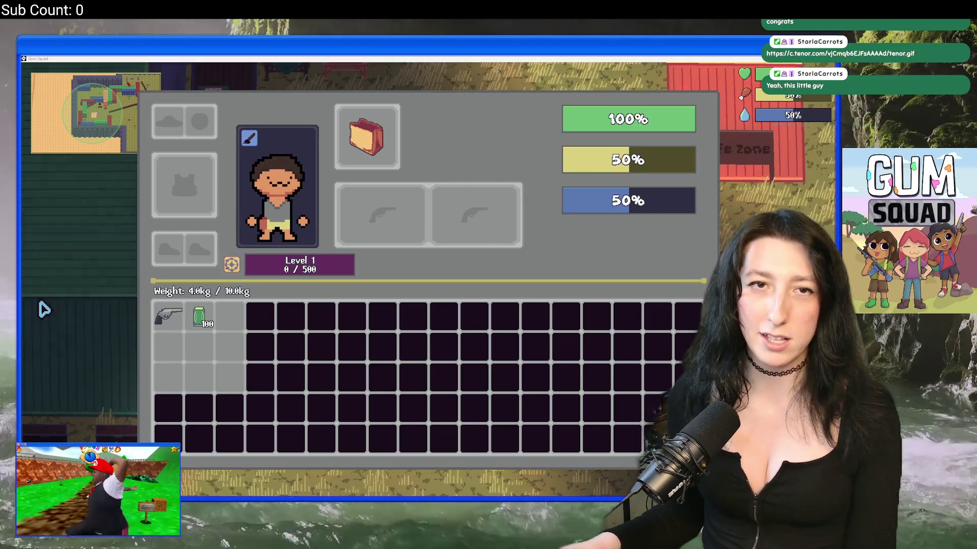
scroll(399, 289, up, 3)
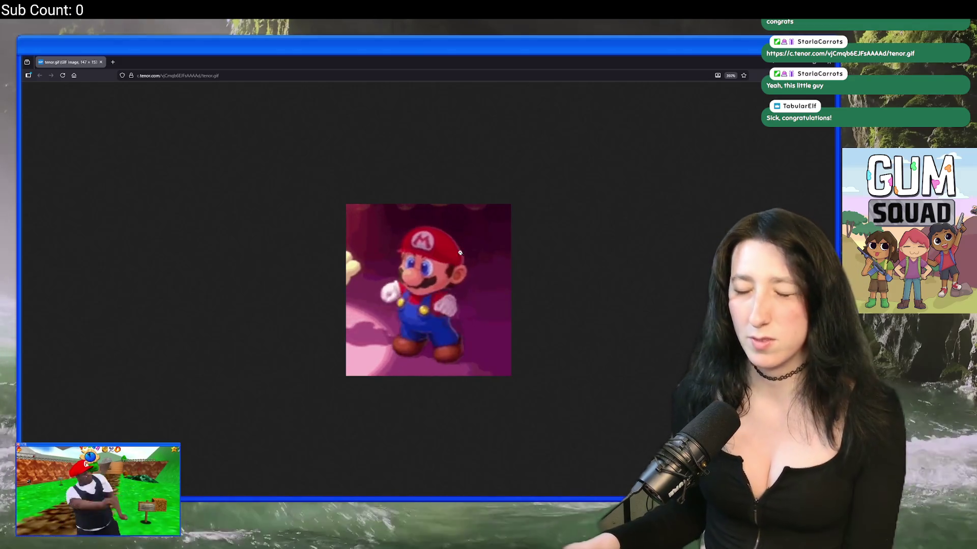
Return from the Mario GIF to the Gum Squad game window
key(alt+Tab)
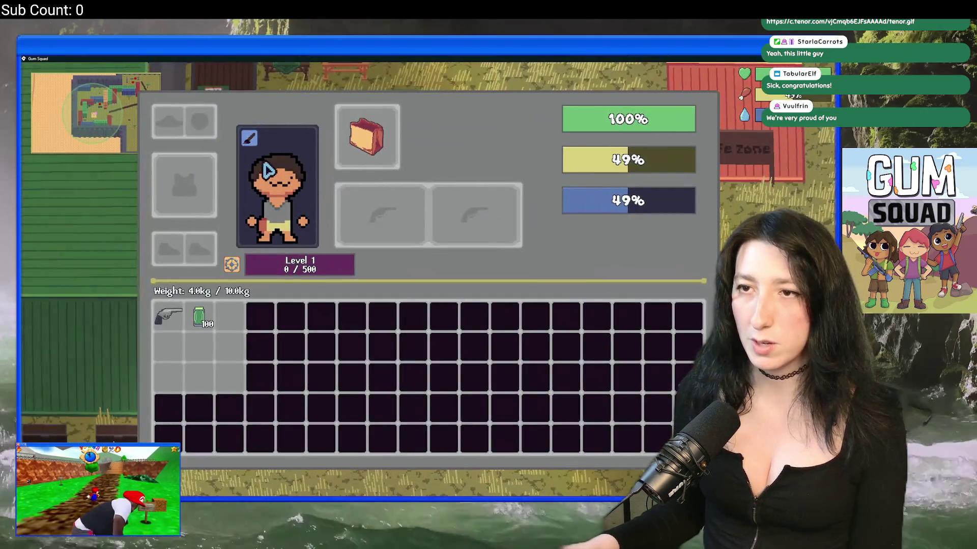
Change the character's pants to purple in the Customize dialog
click(249, 137)
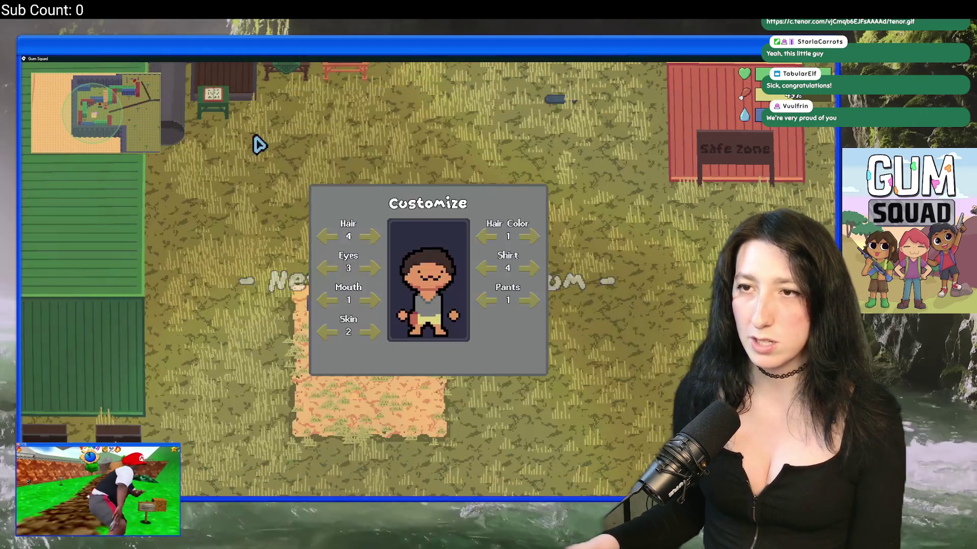
click(485, 305)
key(Escape)
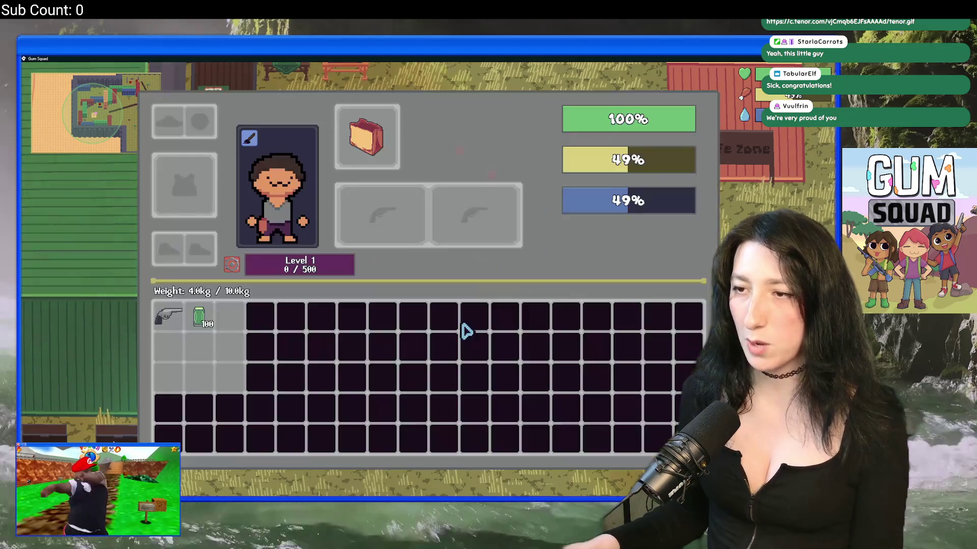
key(Escape)
key(Escape)
Glance at gameplay options, then save and quit the world and close the test build
click(428, 286)
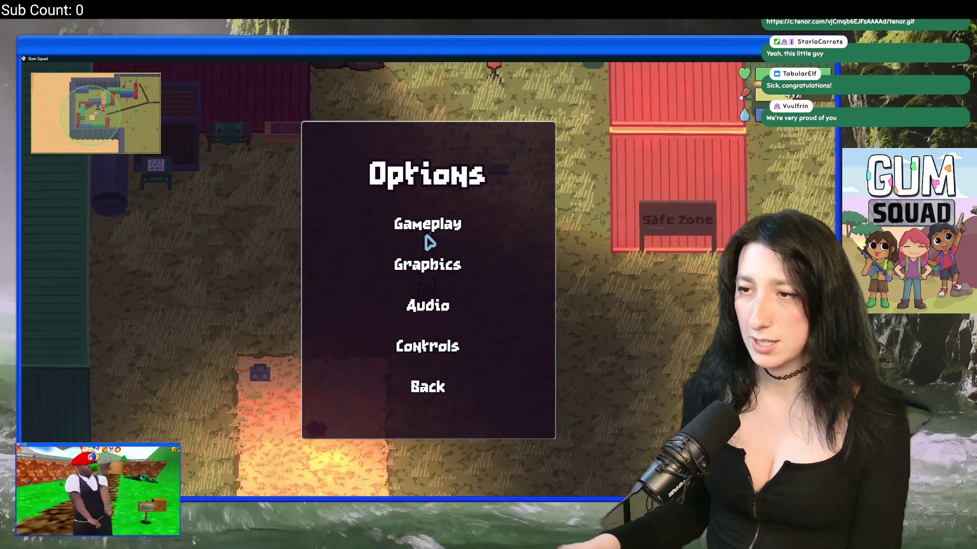
click(427, 239)
click(426, 406)
click(430, 387)
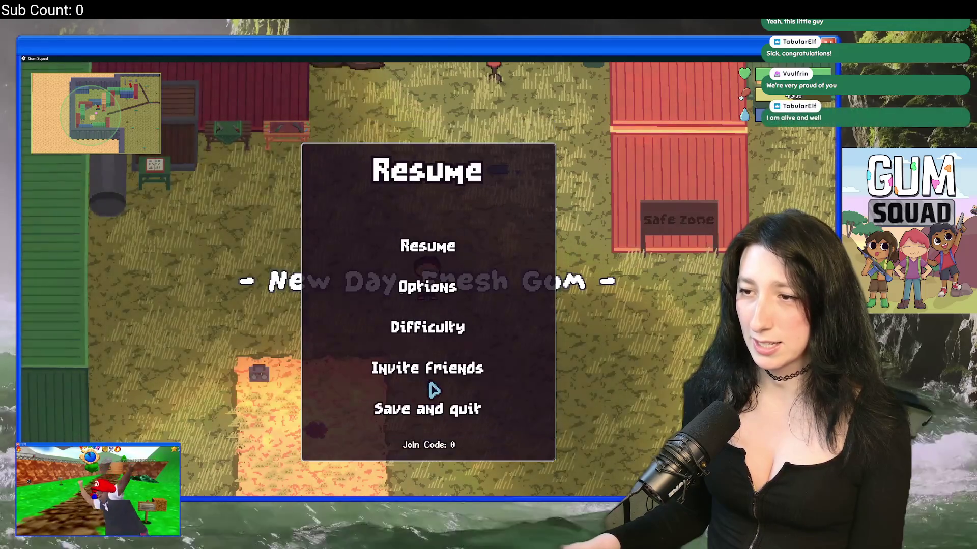
click(433, 409)
click(826, 67)
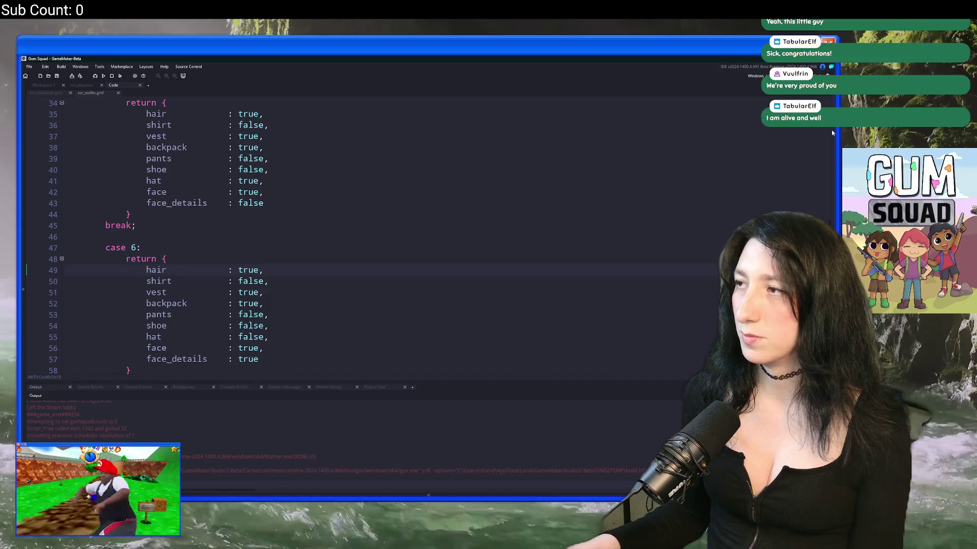
double_click(707, 273)
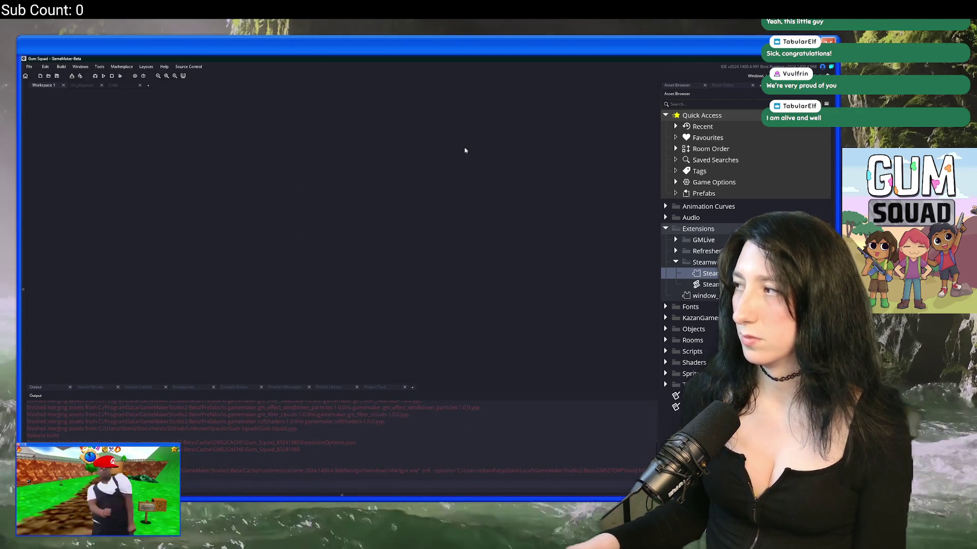
Open scr_networking via a 'scr_net' search to check the BuildIsOffline macro, then close it
key(ctrl+t)
text(scr_net)
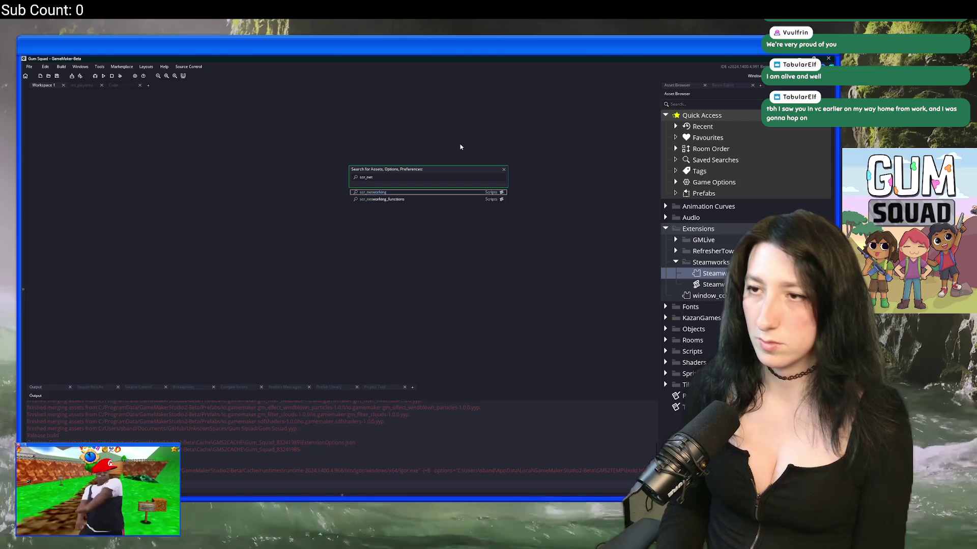
key(Return)
scroll(189, 198, down, 4)
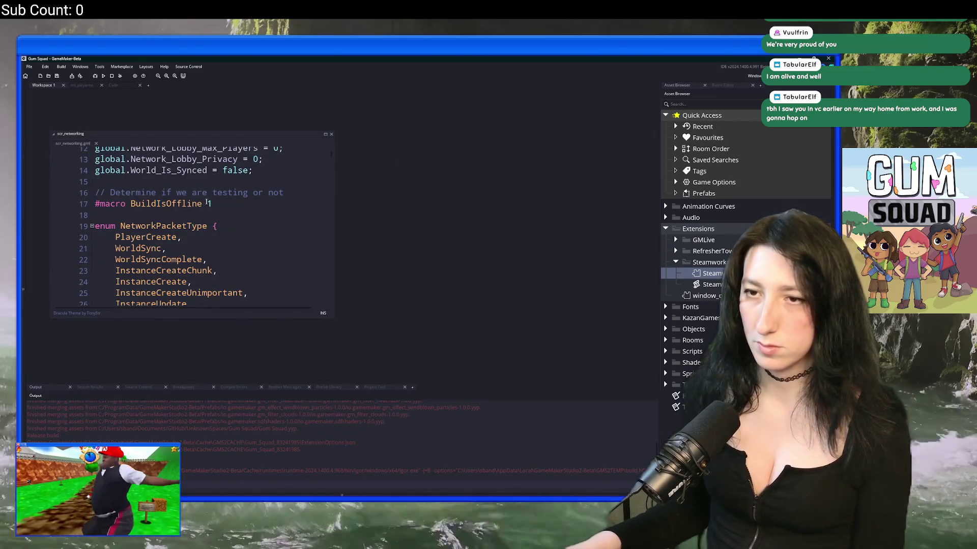
drag(89, 144, 126, 118)
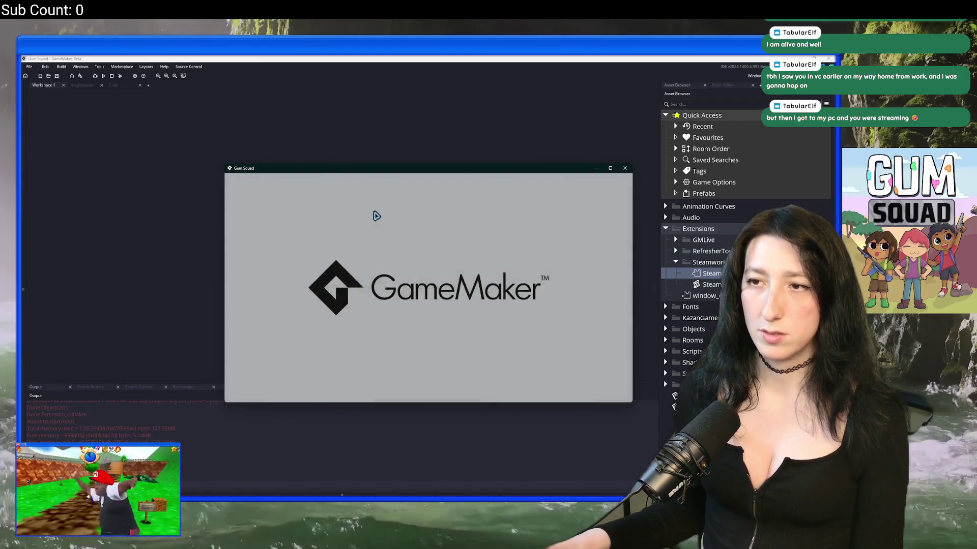
Maximize the Gum Squad window and create a new offline world
double_click(392, 175)
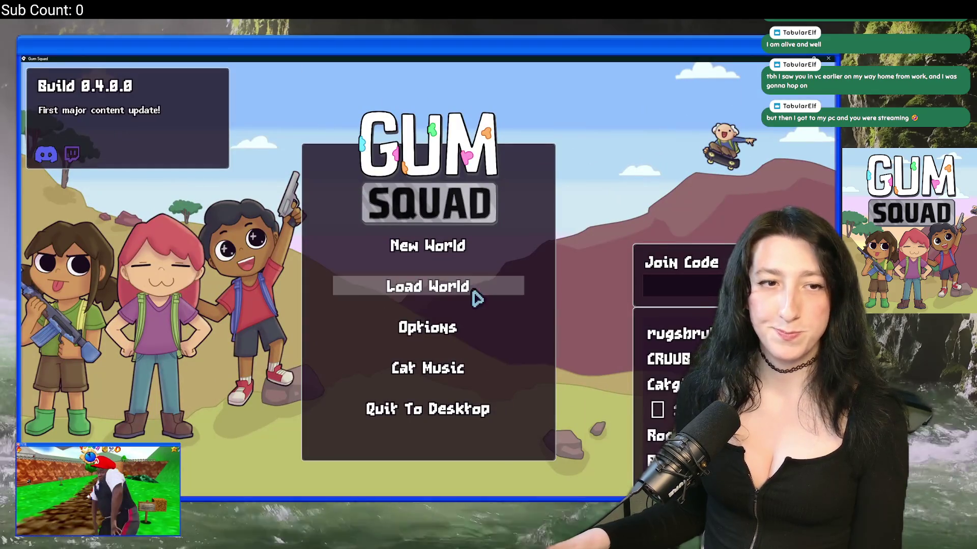
click(467, 246)
click(450, 285)
click(430, 377)
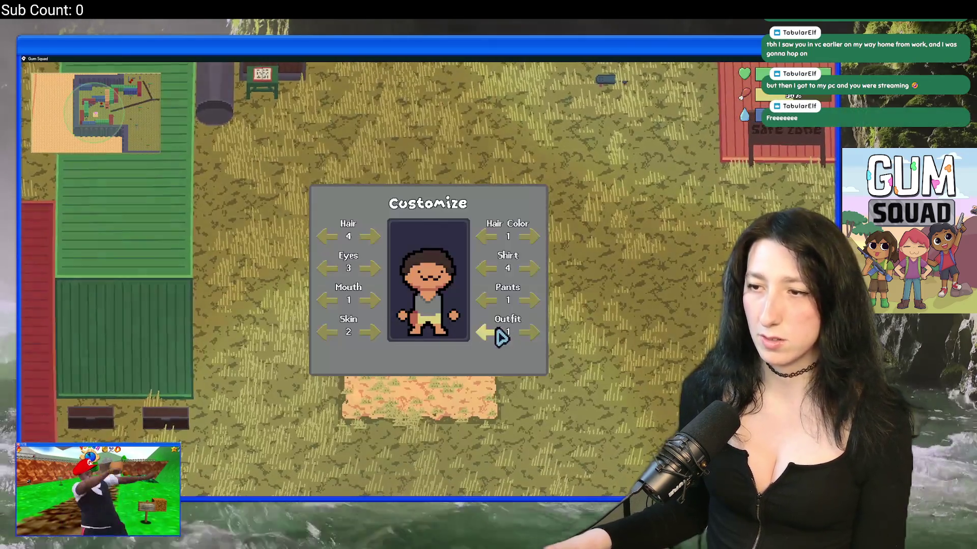
Dress the character in outfit 7, the cowboy, and try another hairstyle with blonde hair
click(487, 334)
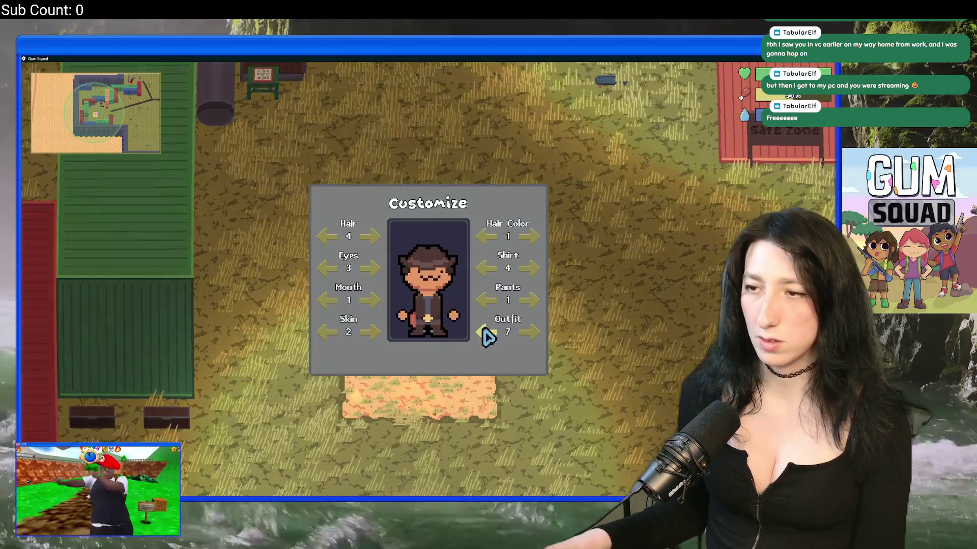
key(w)
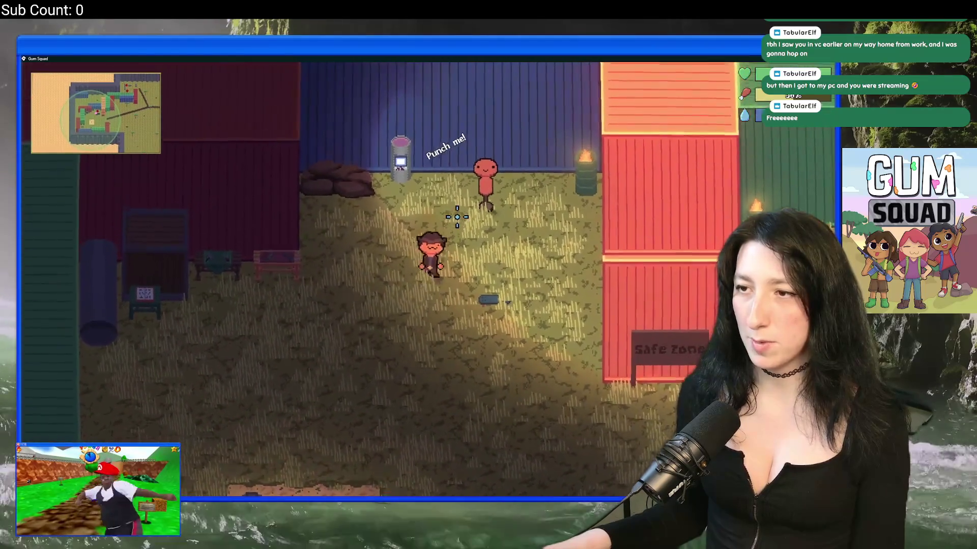
key(Tab)
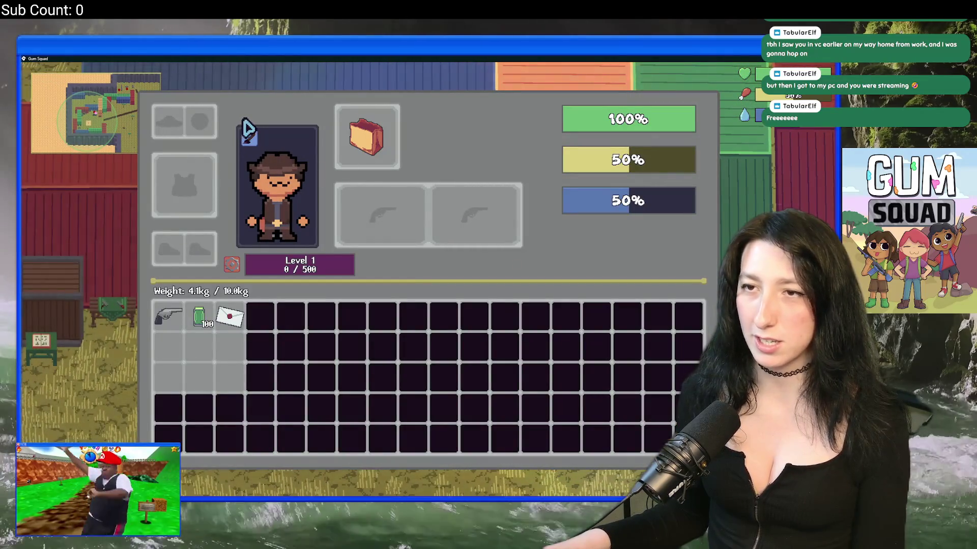
click(252, 142)
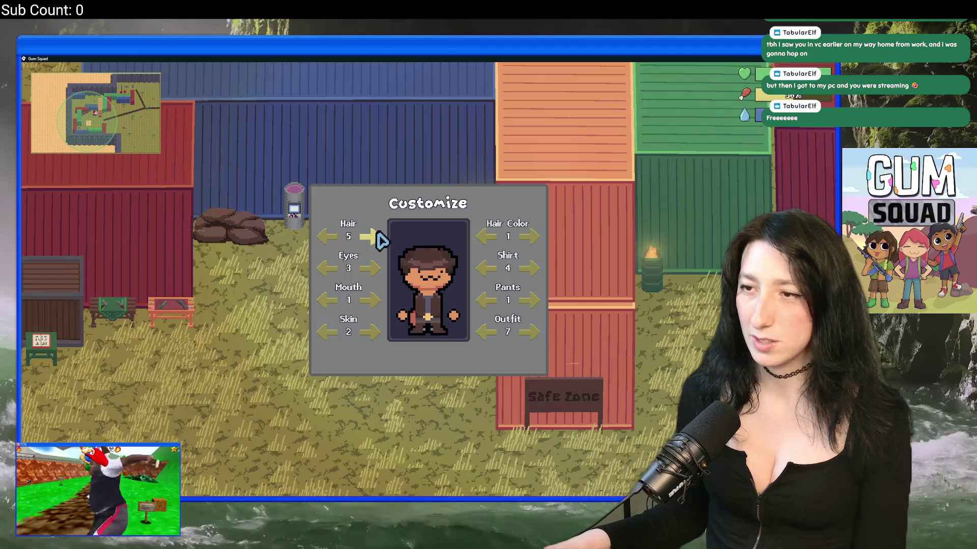
click(378, 237)
click(377, 237)
click(377, 237)
click(378, 237)
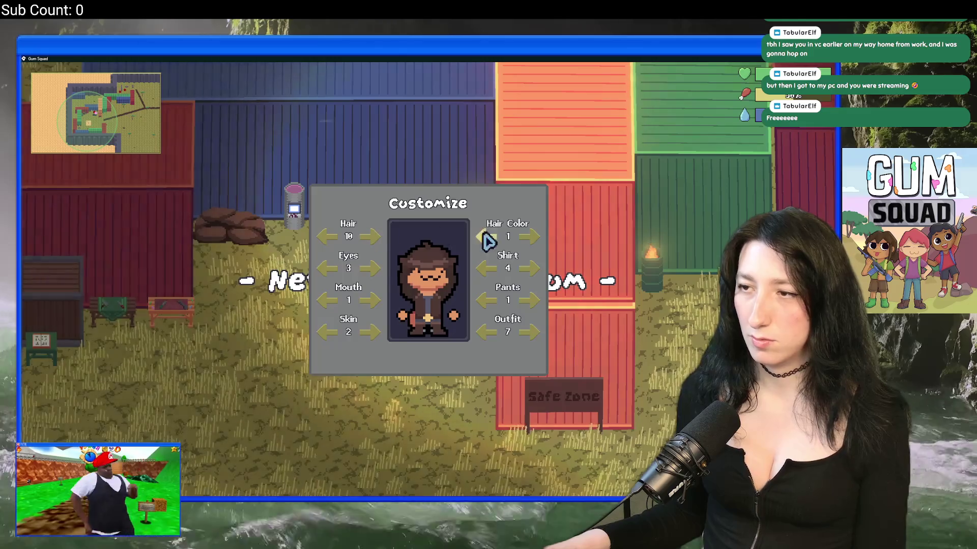
click(532, 237)
click(532, 237)
key(Escape)
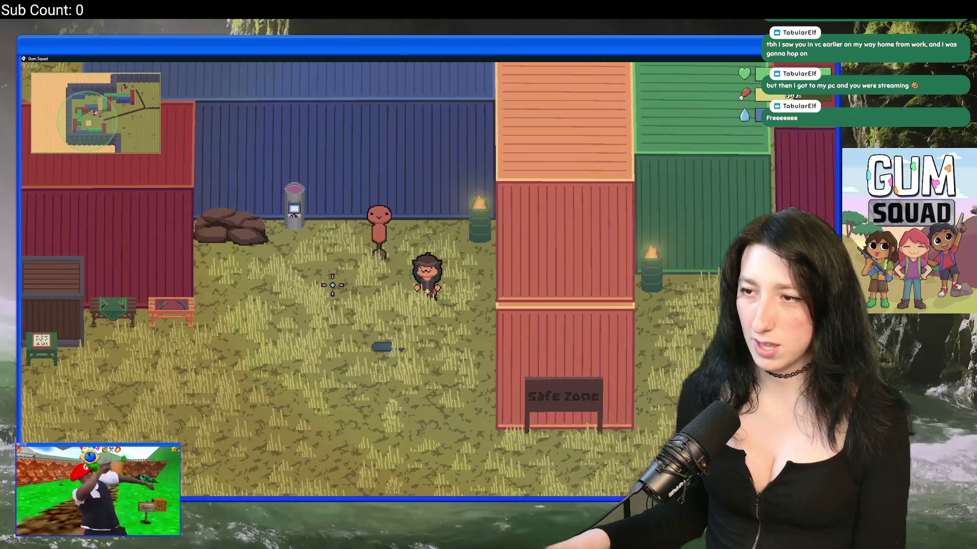
key(Tab)
Step back and forth through the hairstyles to the first one, checking the hat fit
click(250, 139)
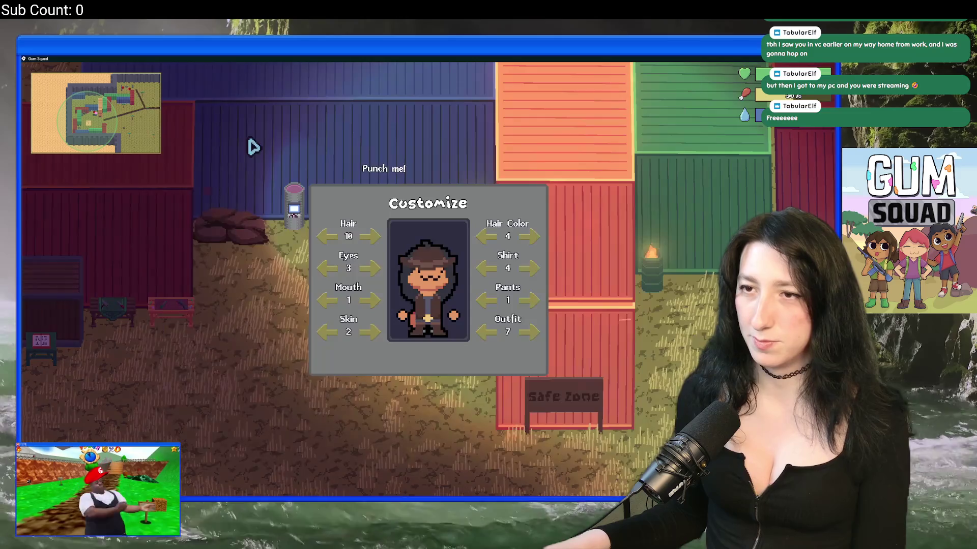
click(372, 237)
click(371, 237)
click(371, 236)
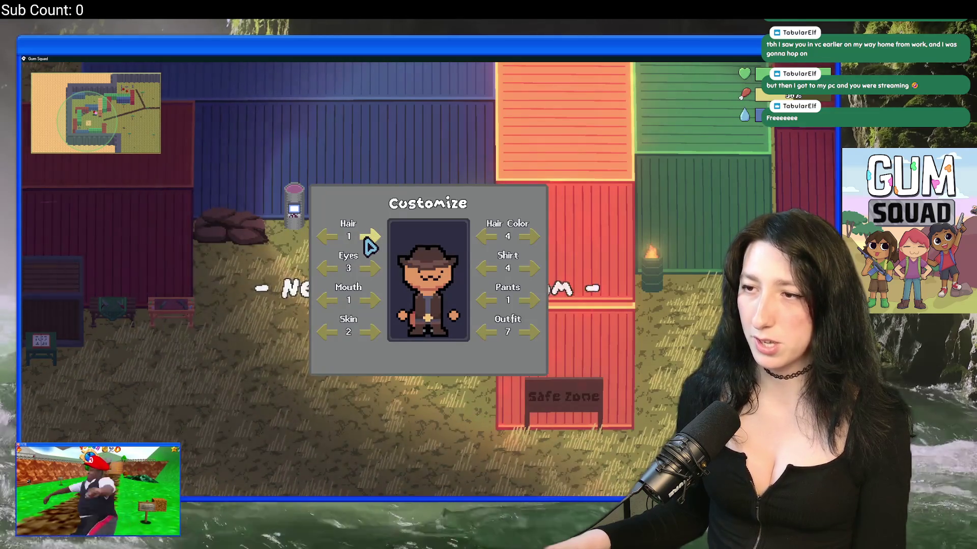
click(340, 239)
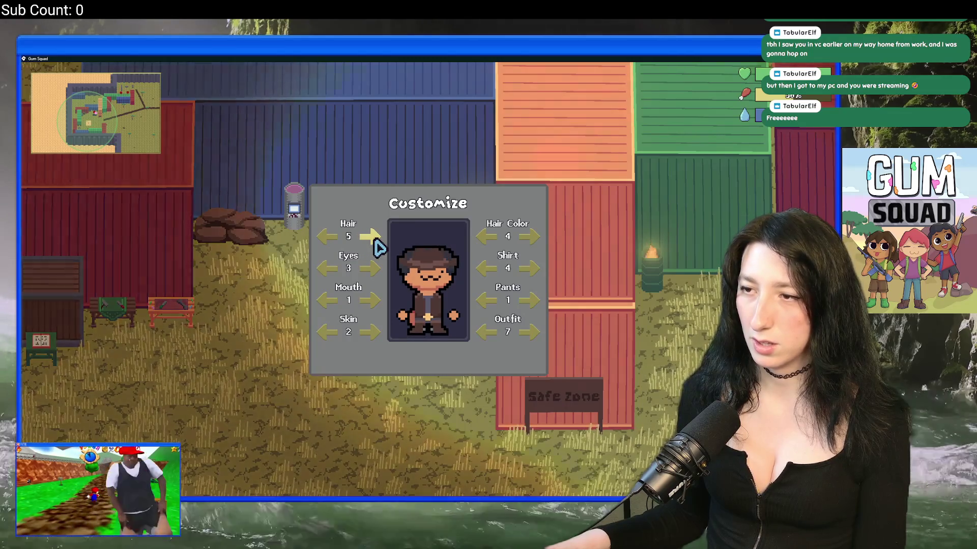
click(322, 237)
click(322, 238)
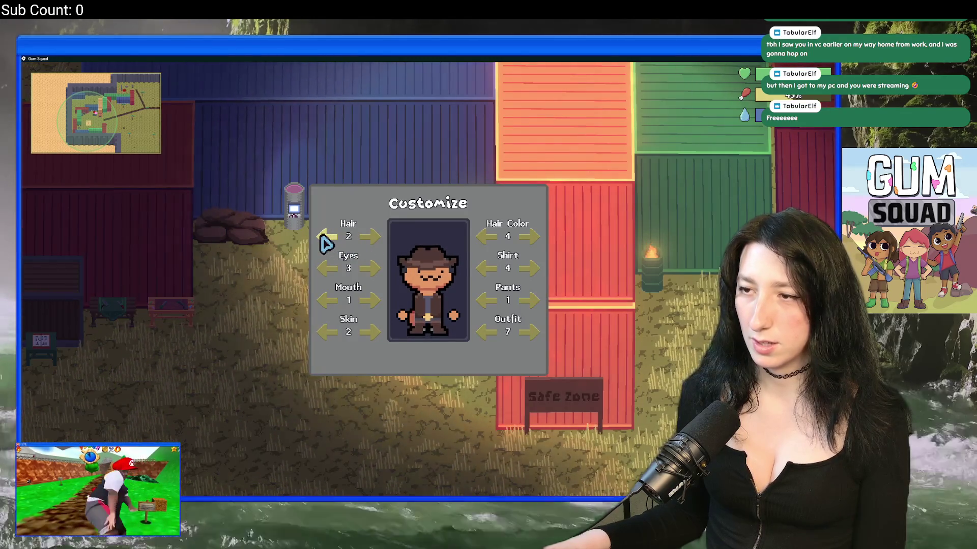
click(321, 238)
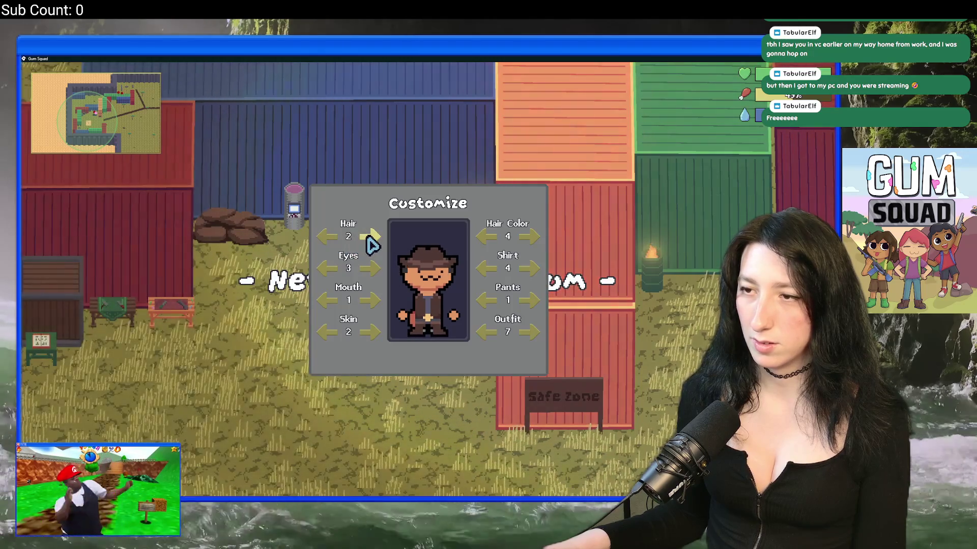
click(368, 237)
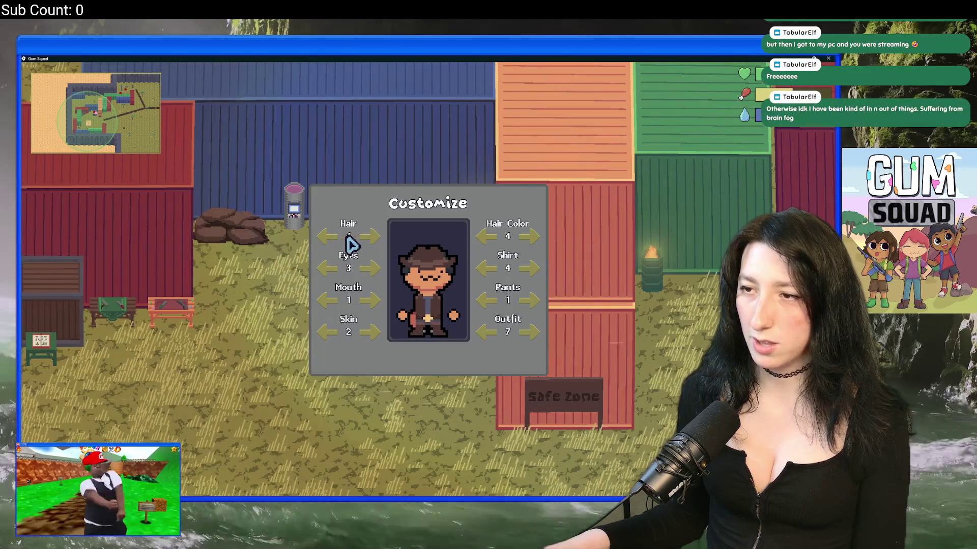
Check hairstyles 5 through 8 under the cowboy hat, then close the test build
click(373, 241)
click(374, 242)
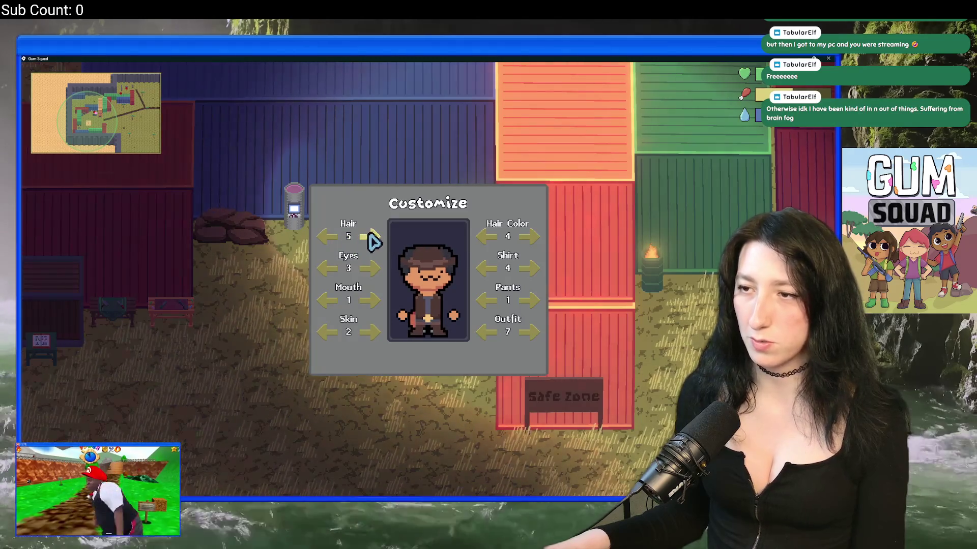
click(326, 238)
click(324, 237)
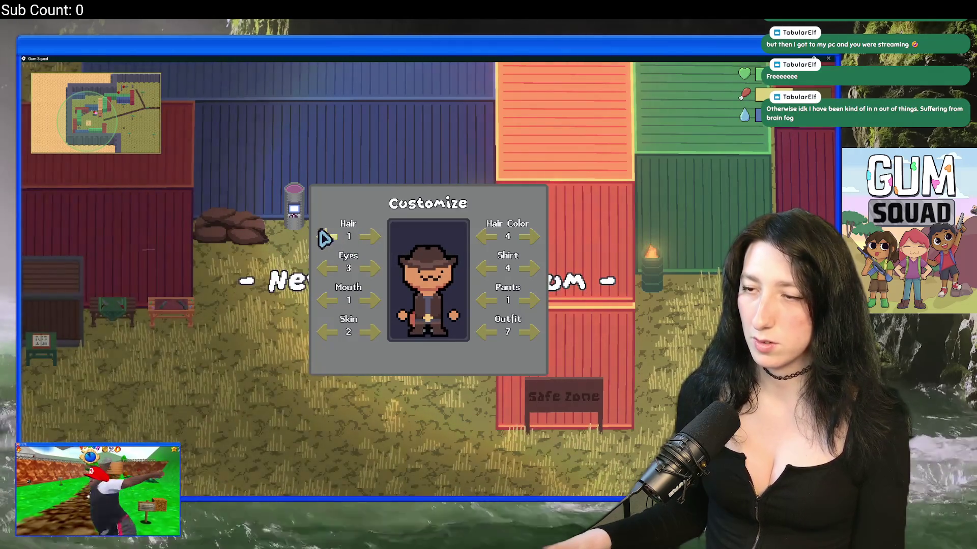
click(328, 239)
click(332, 241)
click(326, 238)
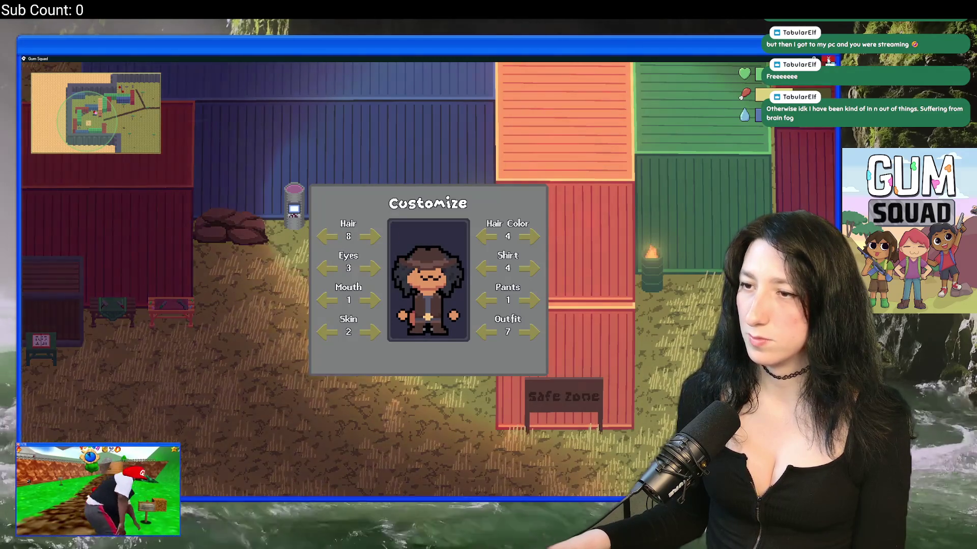
key(Escape)
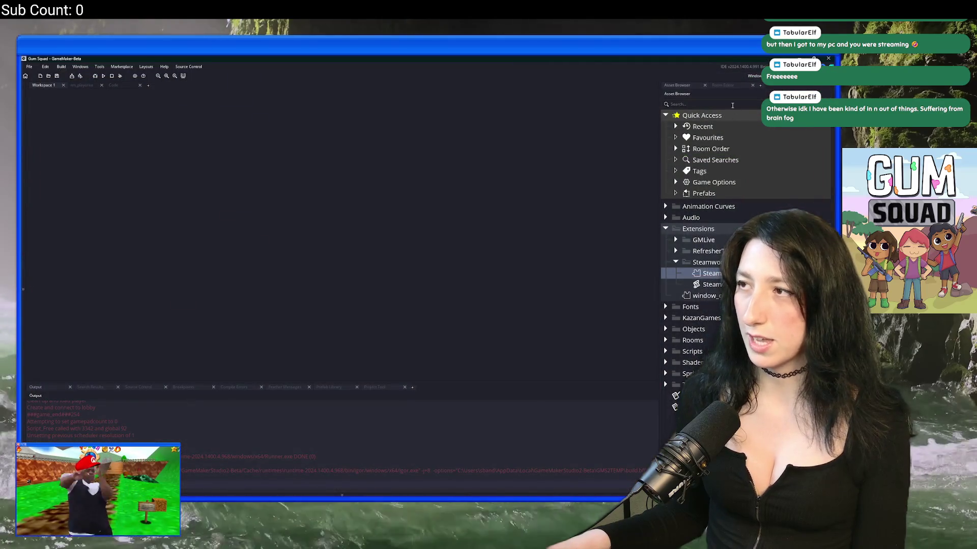
Search 'outfi' and open frame 7 of spr_character_outfits in the image editor
text(outfi)
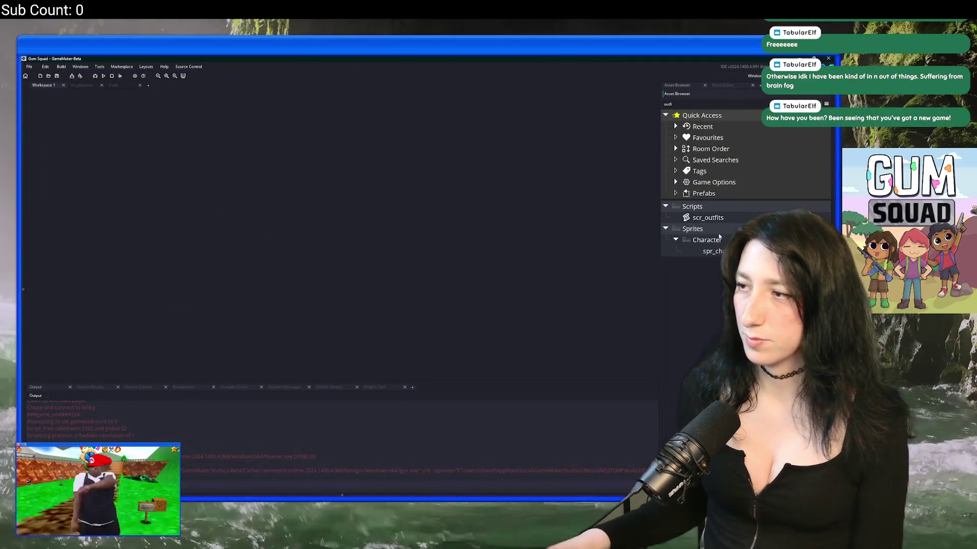
double_click(707, 251)
click(326, 309)
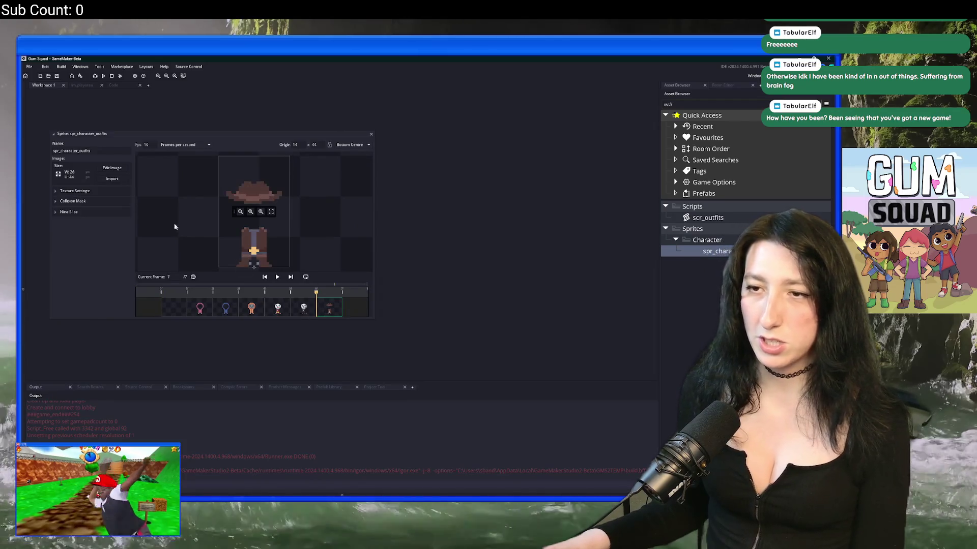
click(112, 169)
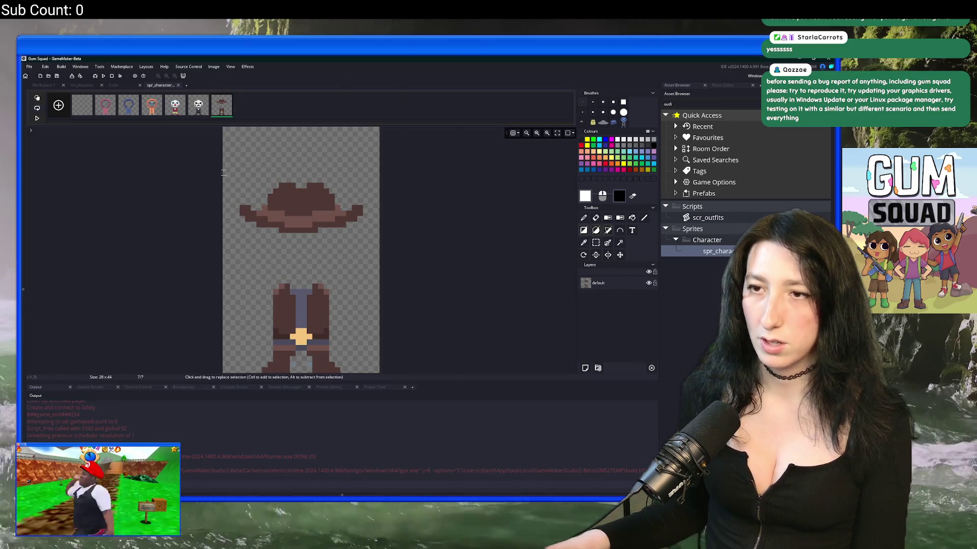
Select the cowboy hat, delete and restore it, inspect it zoomed, then close the image editor
drag(337, 226, 428, 243)
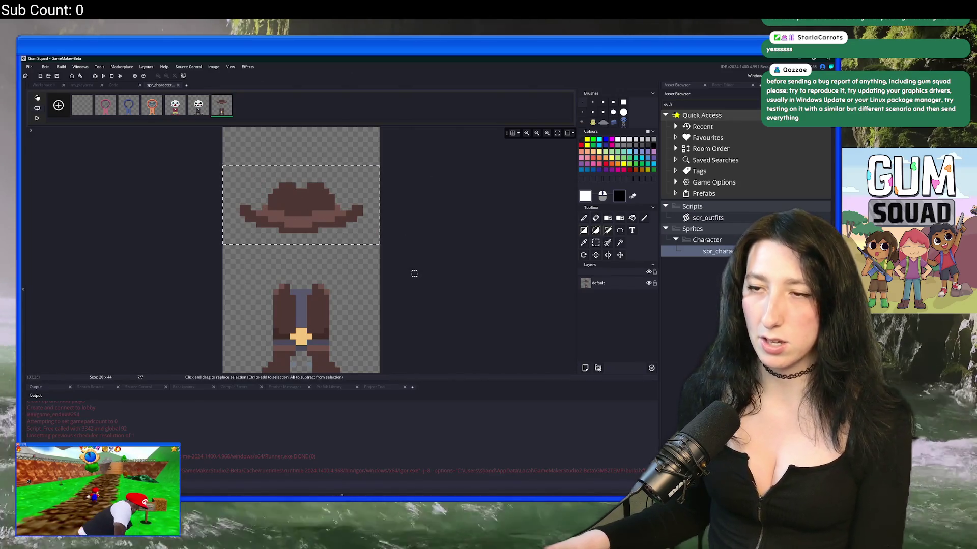
key(Delete)
key(ctrl+z)
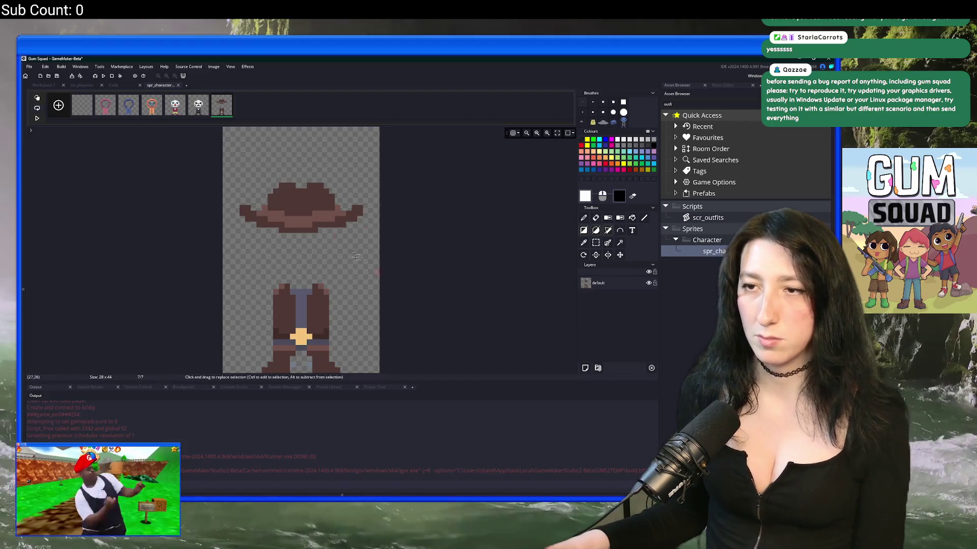
scroll(230, 179, up, 2)
click(390, 241)
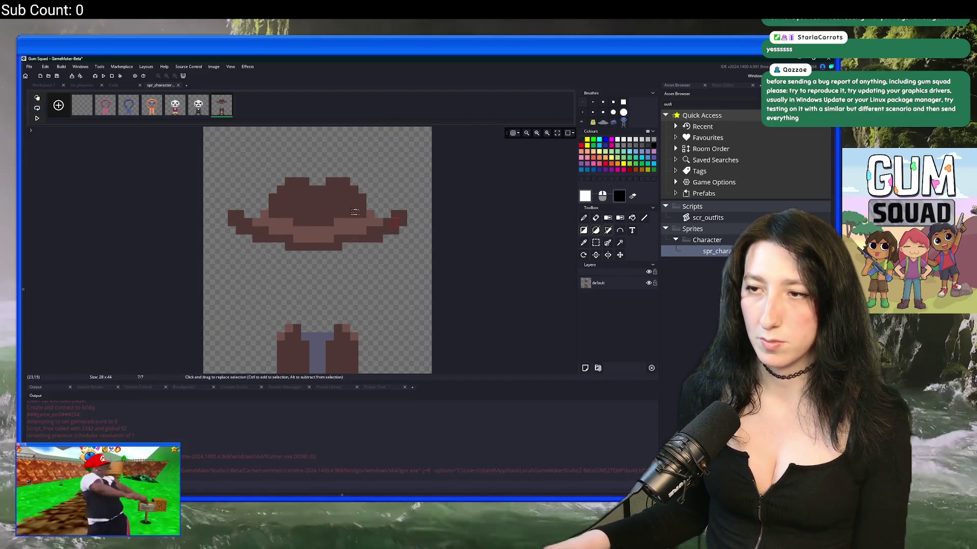
scroll(343, 210, up, 1)
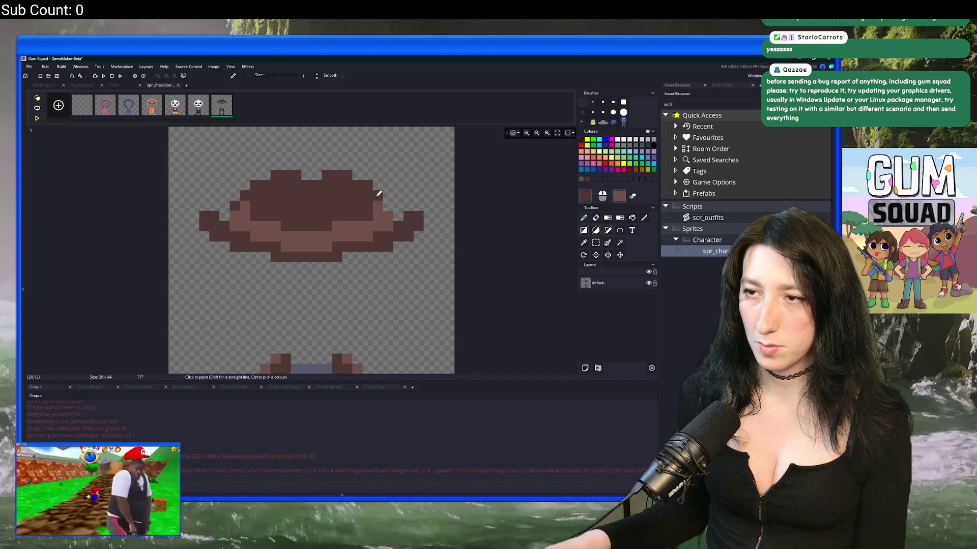
scroll(378, 192, down, 2)
scroll(332, 196, up, 2)
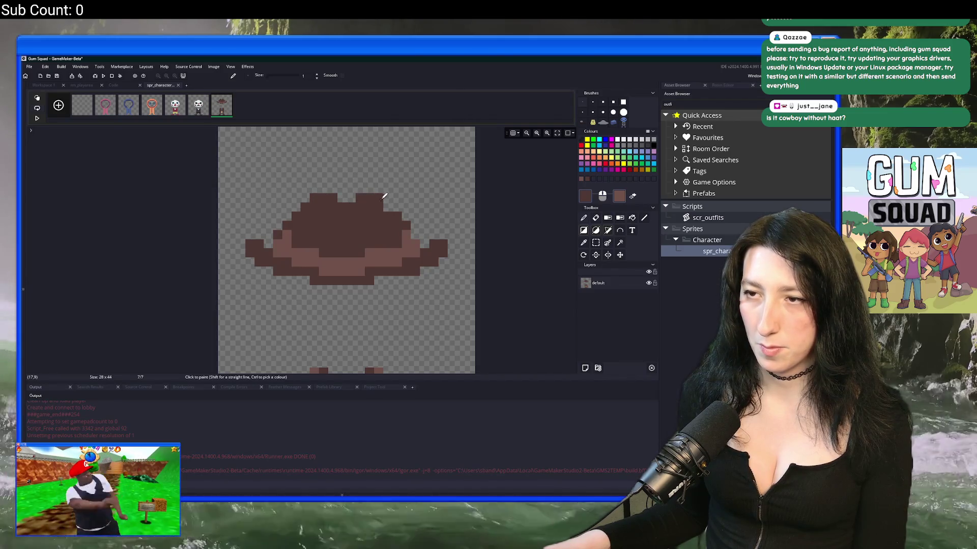
scroll(392, 224, down, 3)
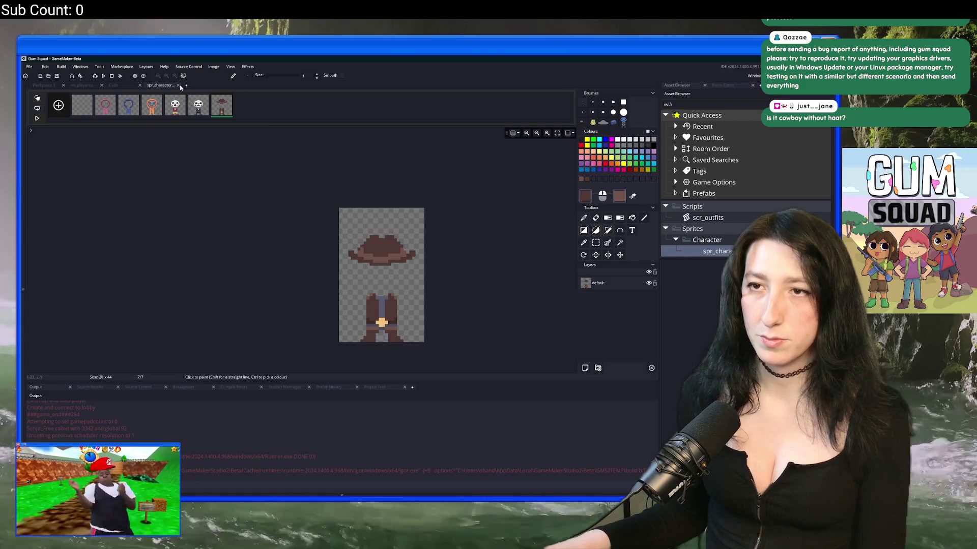
middle_click(168, 87)
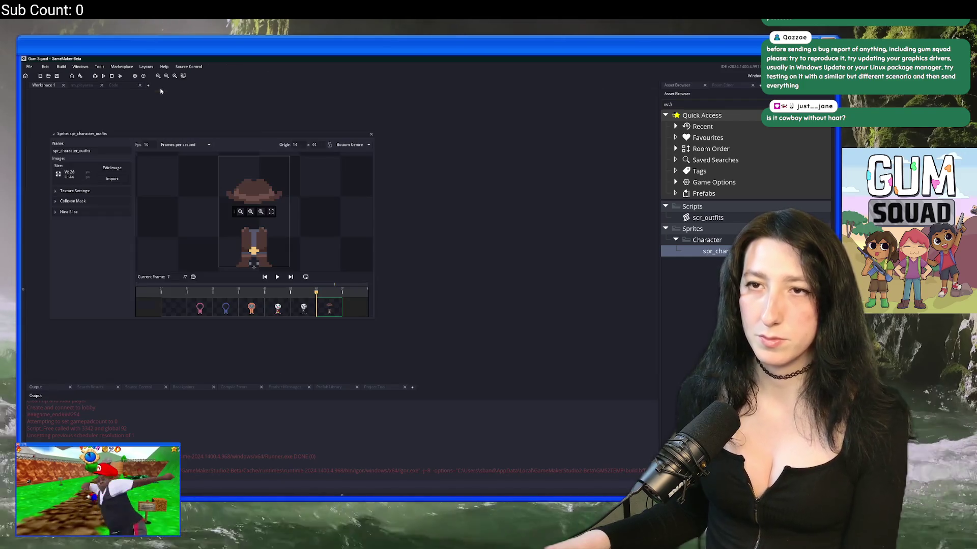
Close the sprite window, maximize the game and enter a new offline world
click(372, 135)
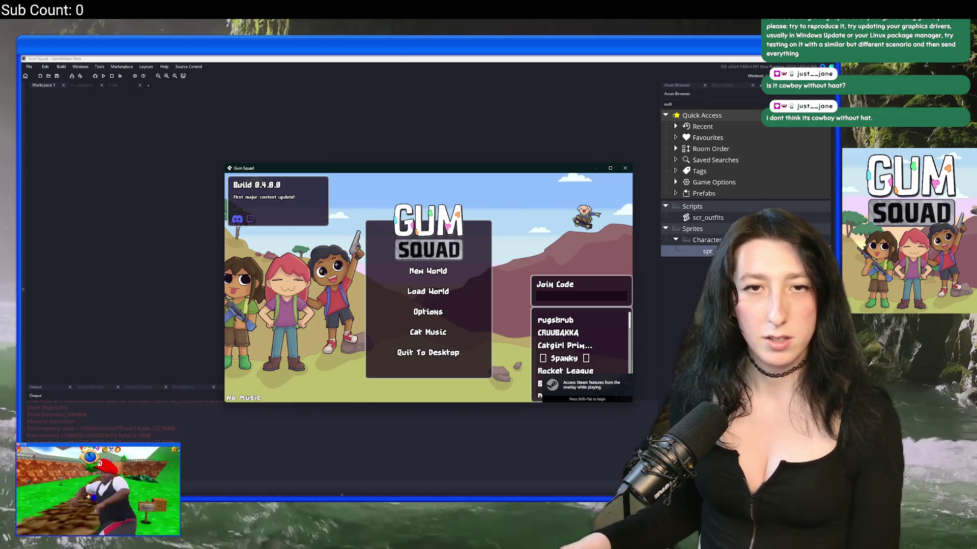
double_click(327, 168)
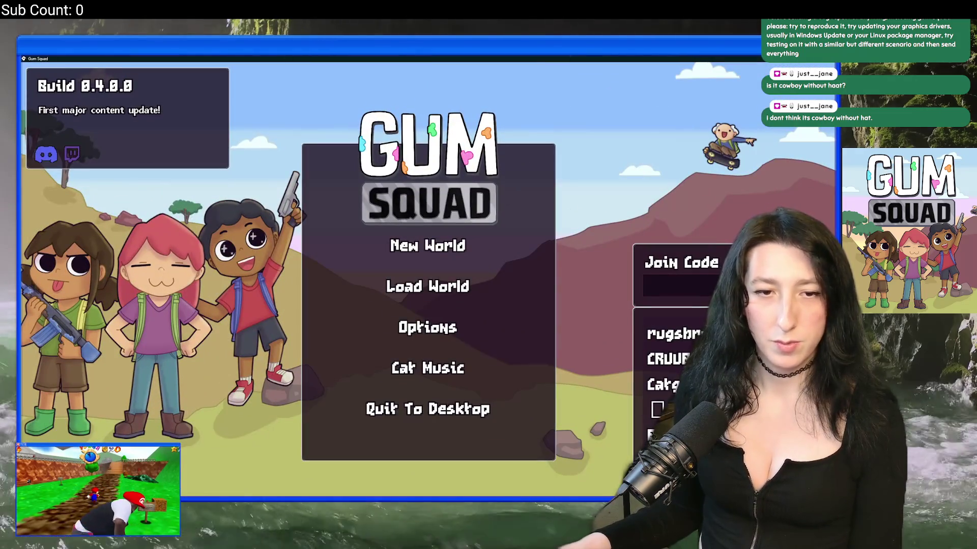
click(414, 240)
click(414, 273)
click(438, 376)
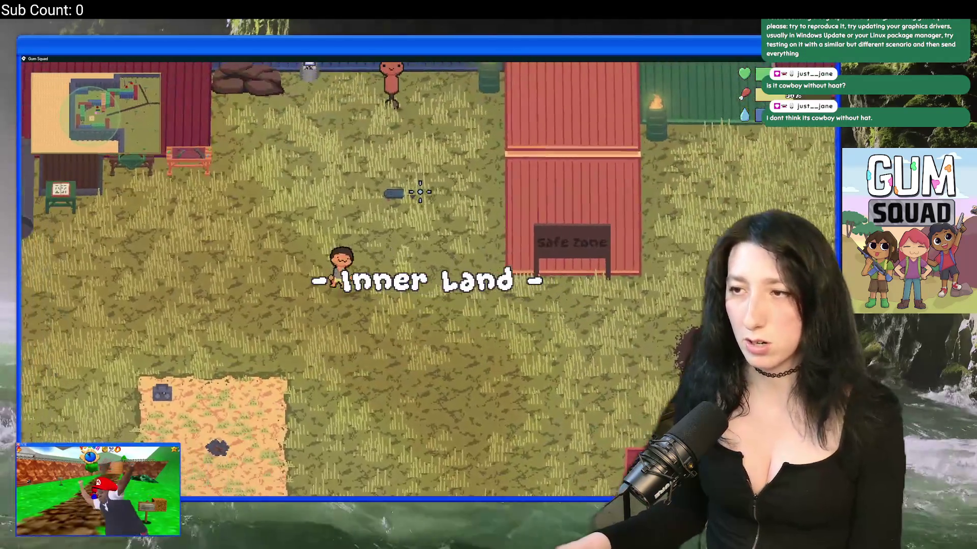
Cycle hairstyles under the reworked cowboy hat, then leave fullscreen and open spr_character_outfits
key(Tab)
click(249, 139)
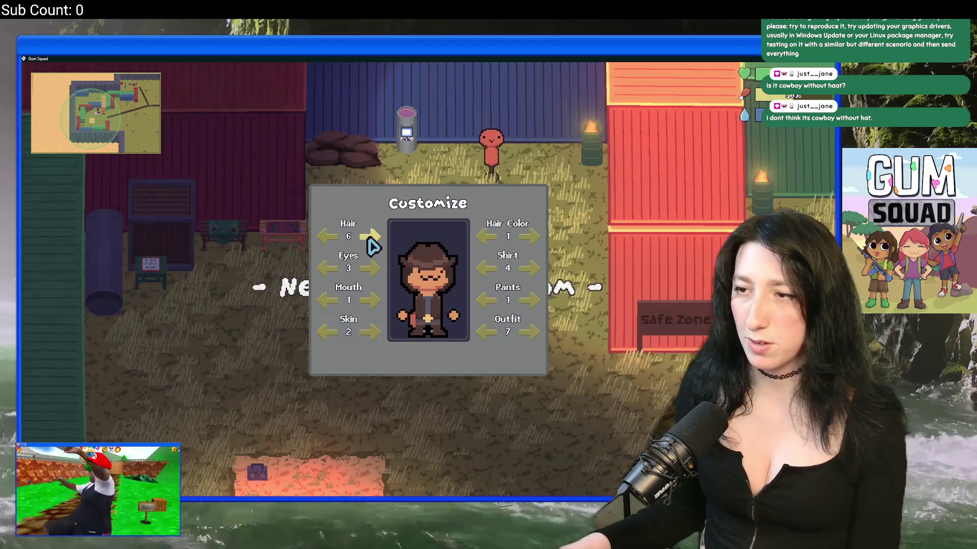
click(333, 237)
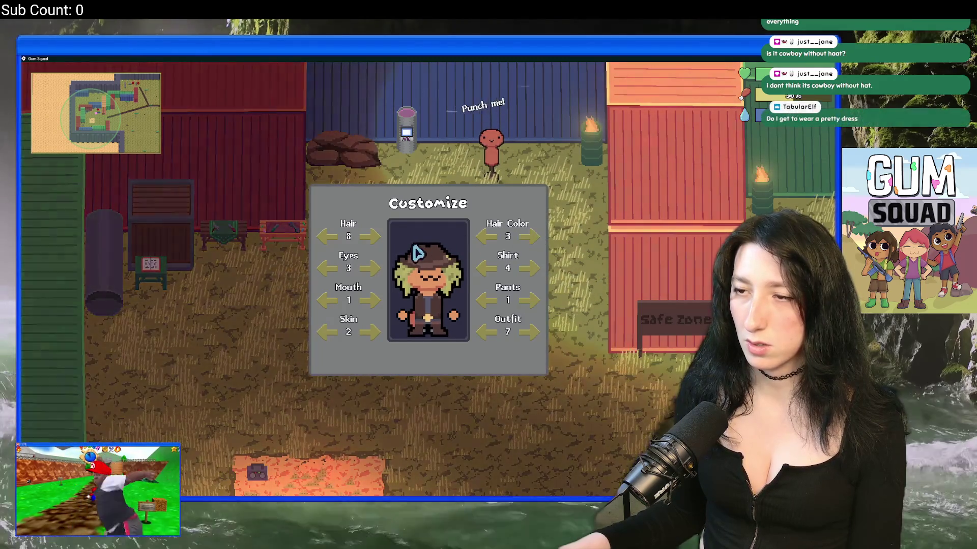
click(328, 240)
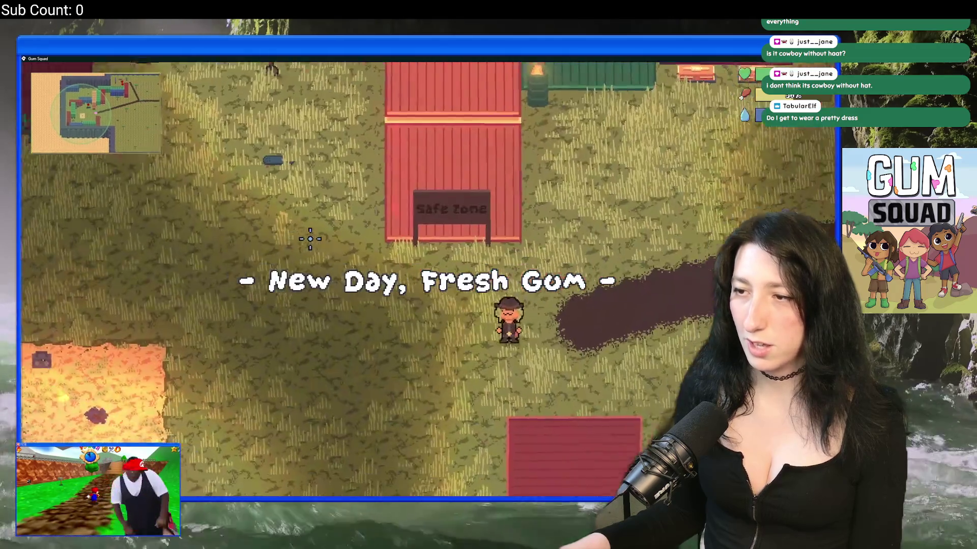
key(Tab)
key(Tab)
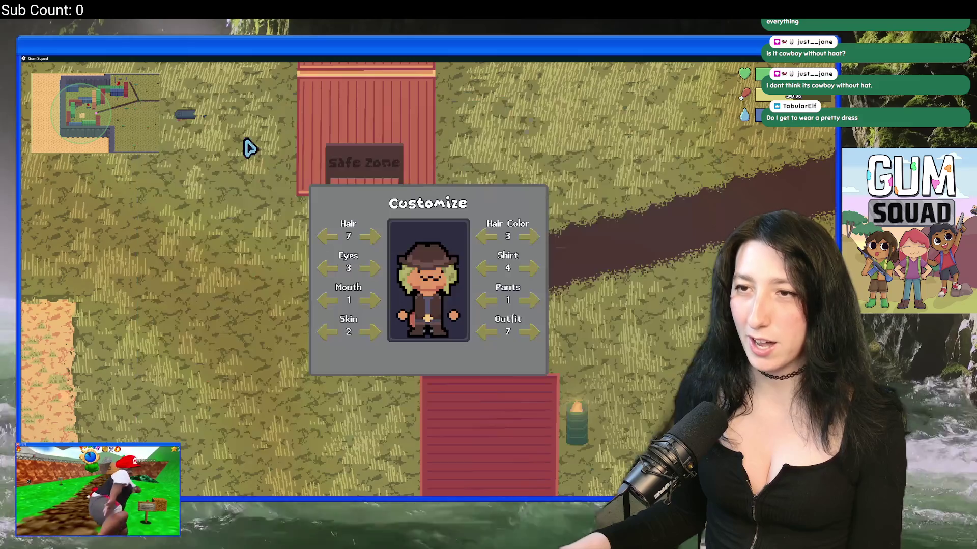
click(326, 239)
click(370, 238)
click(370, 239)
click(370, 239)
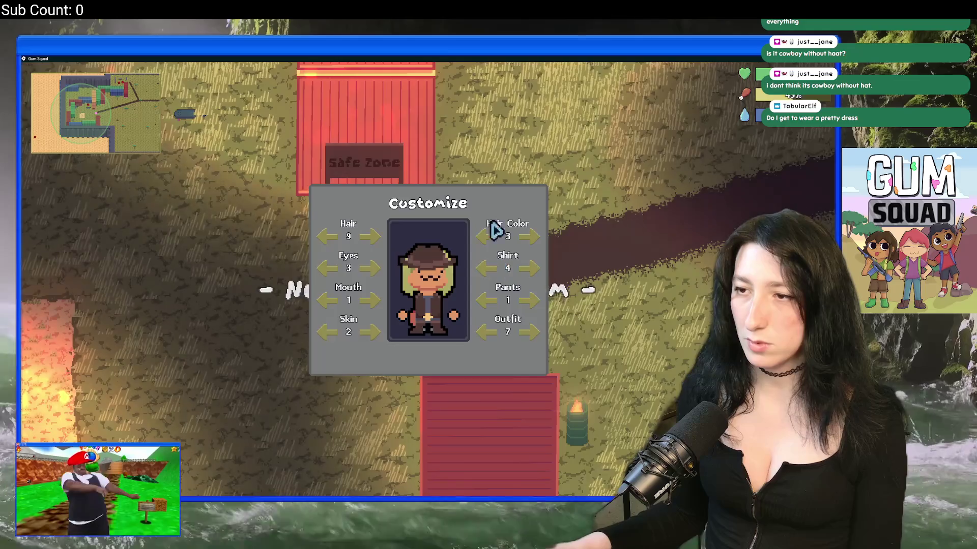
key(F11)
double_click(689, 254)
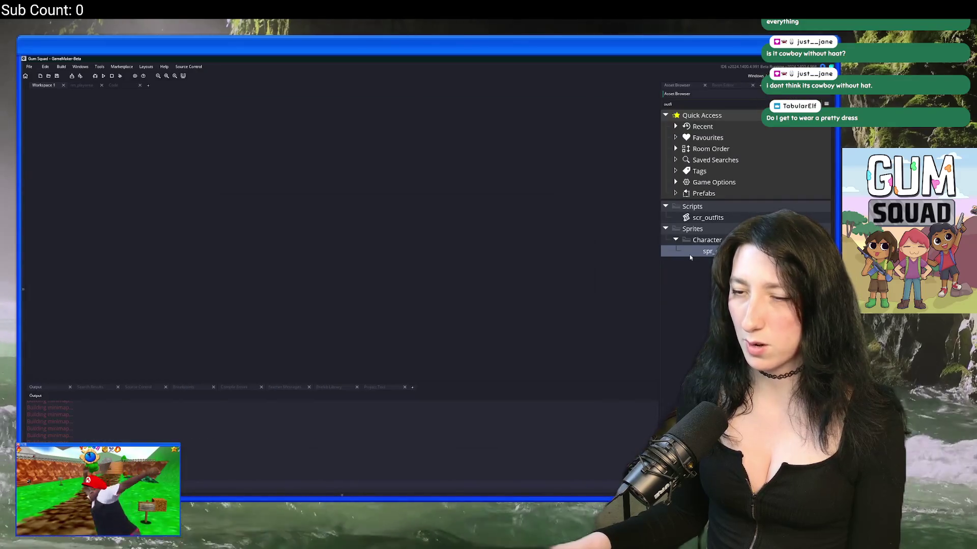
Show the cowboy hat frame 7 and bring the running game to the front
click(340, 310)
key(alt+Tab)
key(alt+Tab)
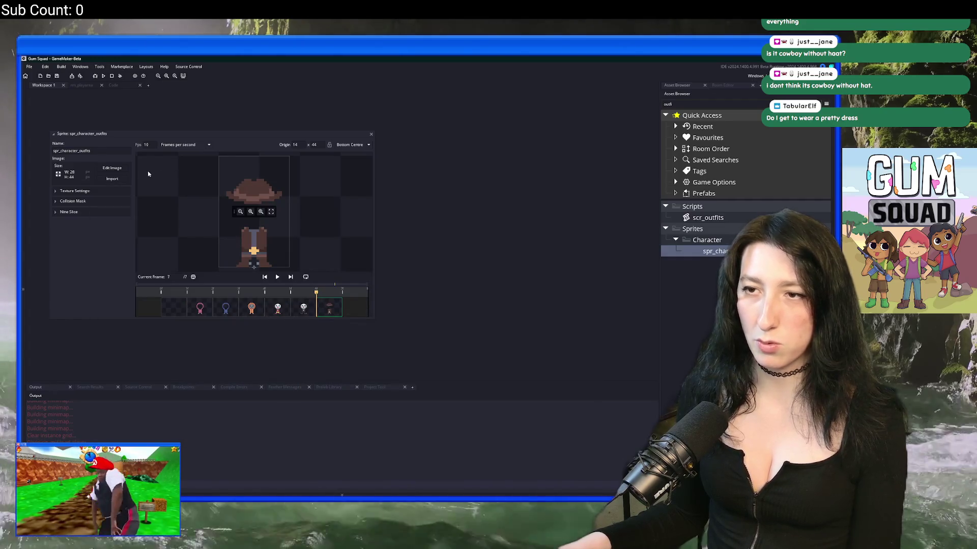
key(alt+Tab)
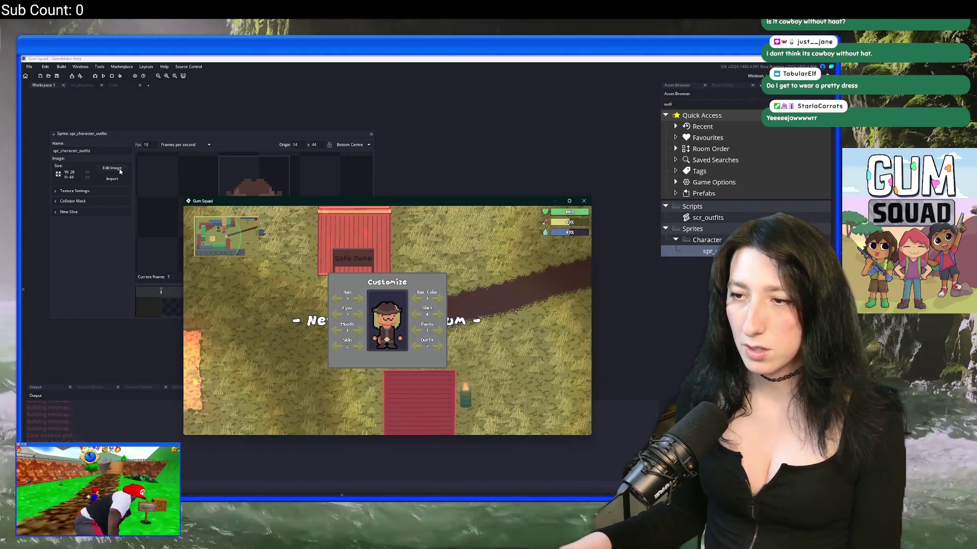
key(alt+Tab)
key(alt+Tab)
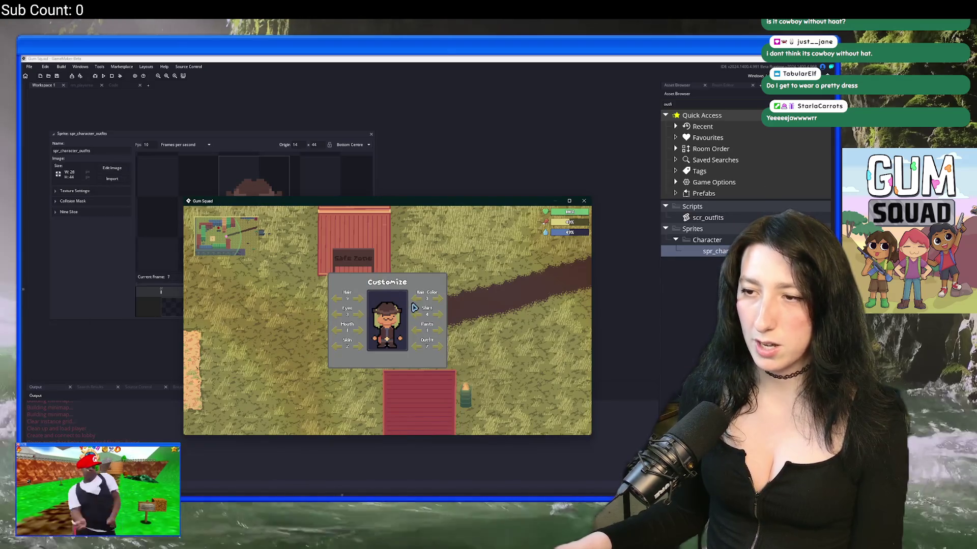
Try several more hairstyles under the cowboy hat, then close the test game
click(417, 299)
click(357, 299)
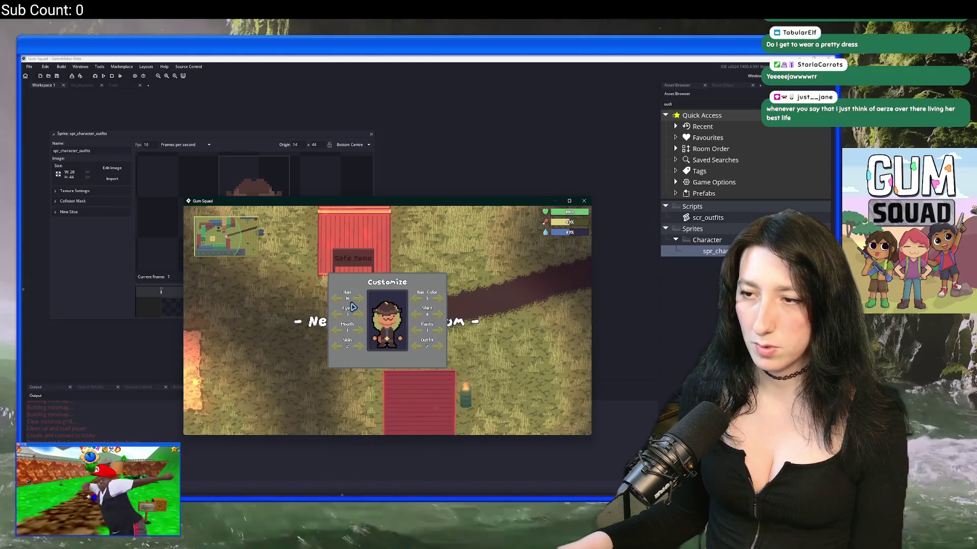
click(337, 301)
click(337, 300)
click(337, 300)
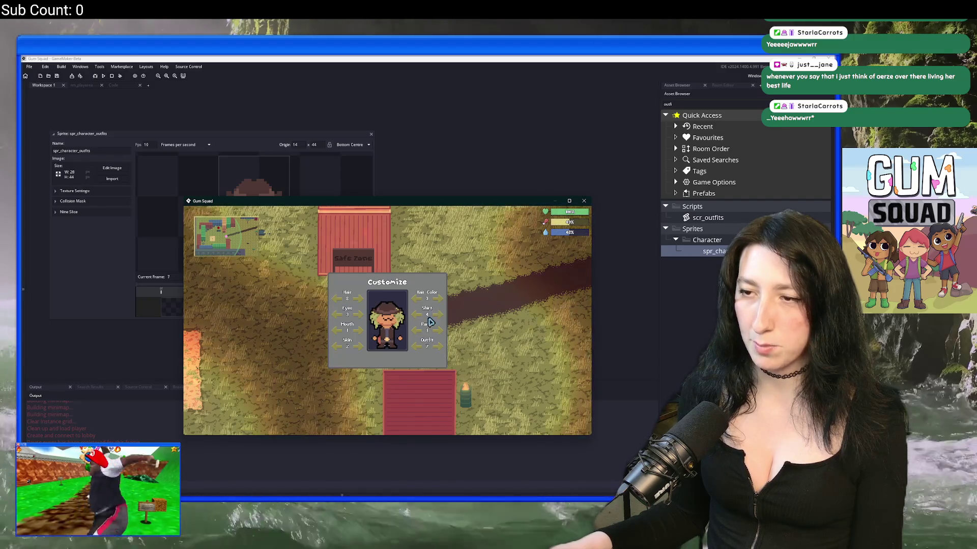
click(337, 299)
click(359, 298)
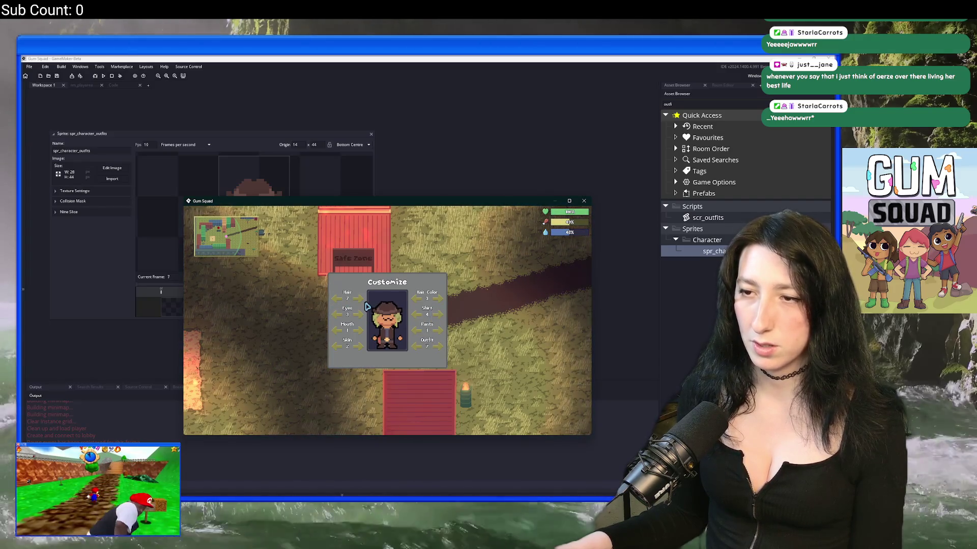
click(111, 77)
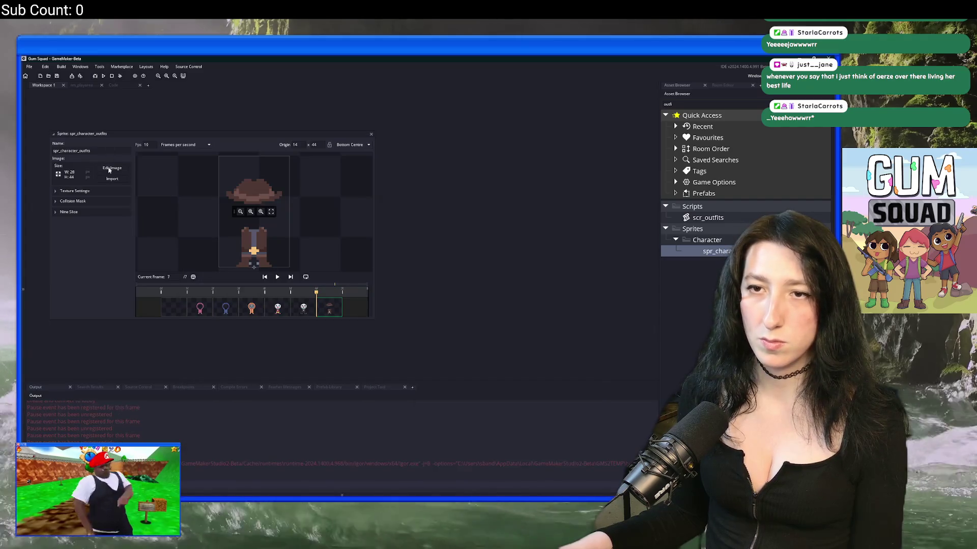
Repaint the cowboy hat's brim pixels in sampled brown on frame 7, then close the sprite editors
click(112, 169)
scroll(297, 188, up, 1)
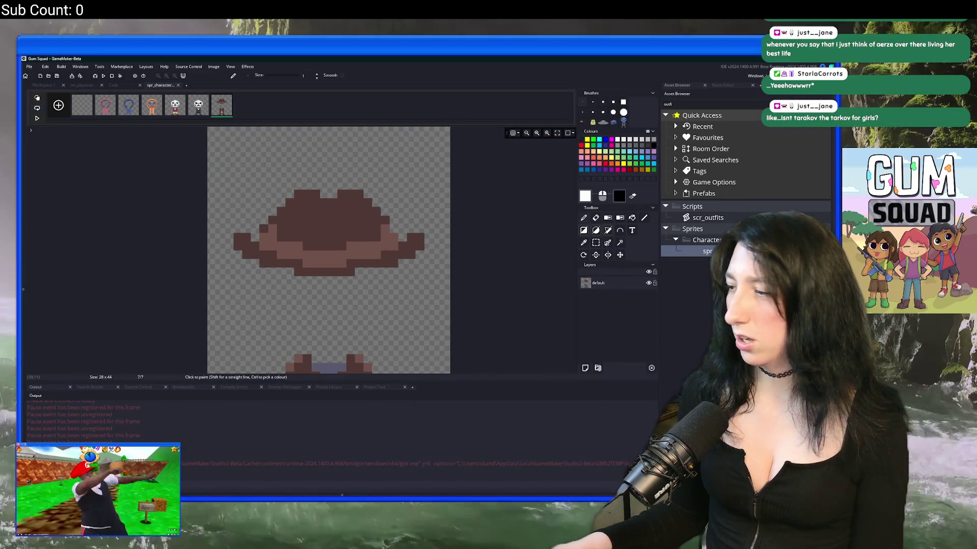
scroll(414, 262, up, 3)
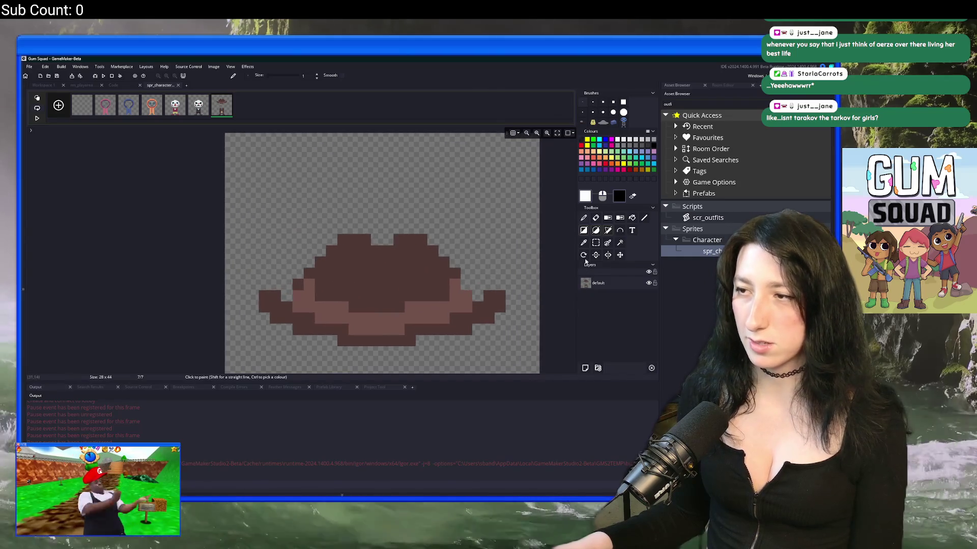
click(584, 217)
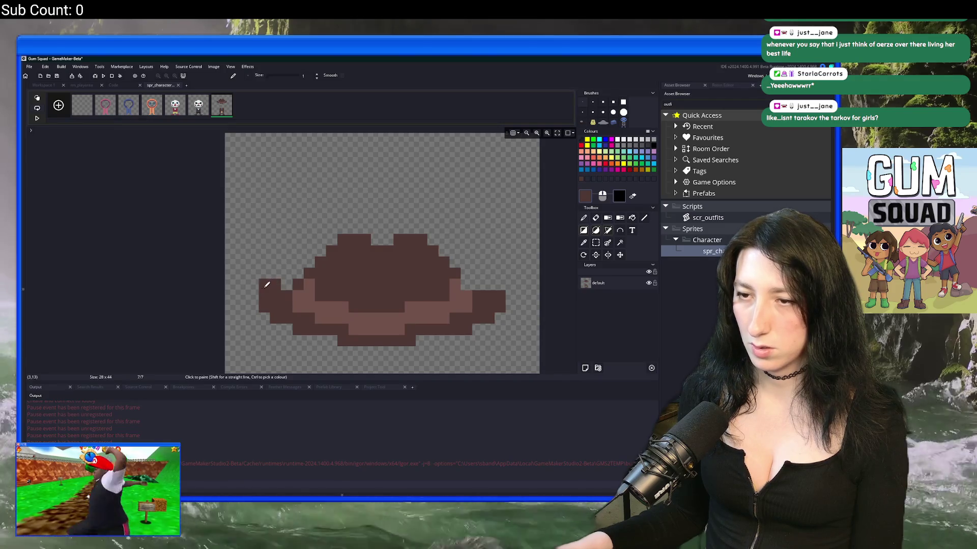
scroll(504, 278, down, 3)
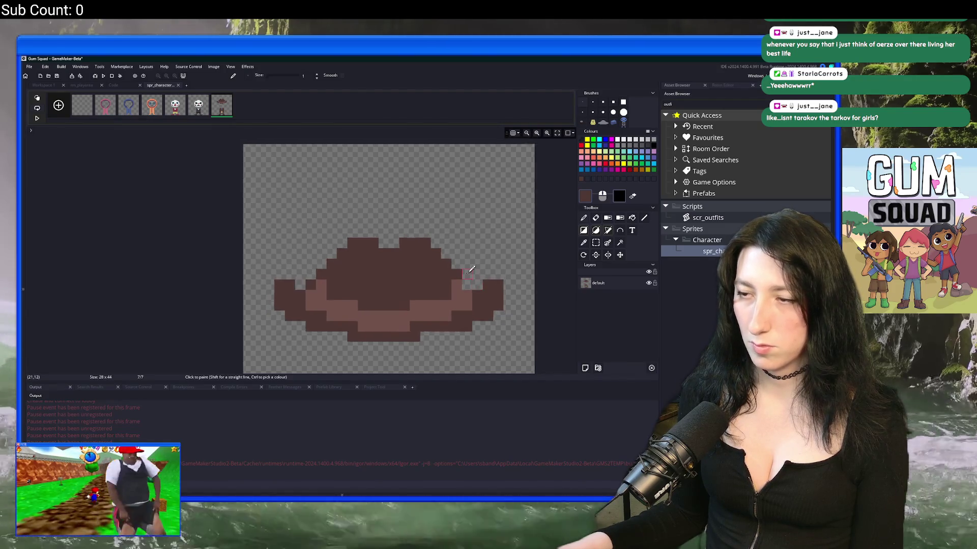
key(ctrl)
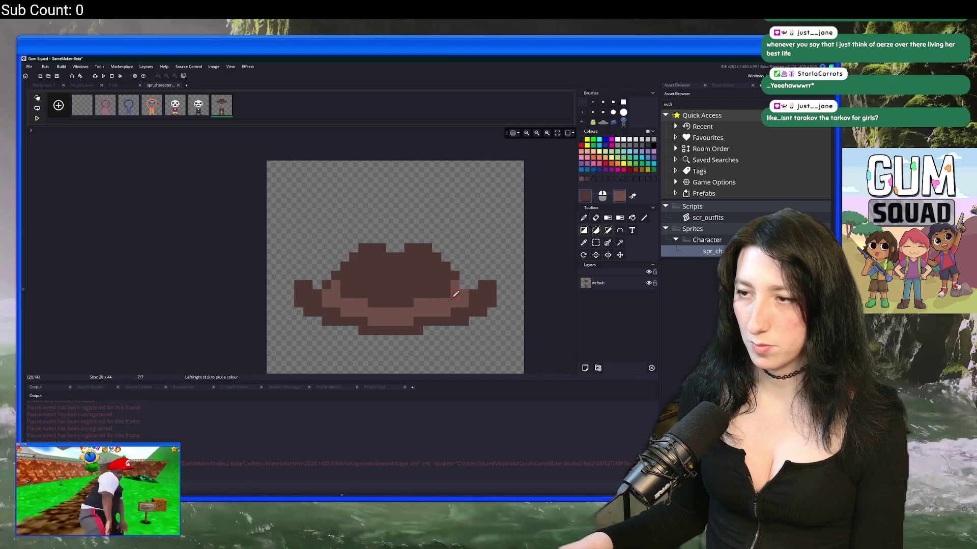
click(583, 222)
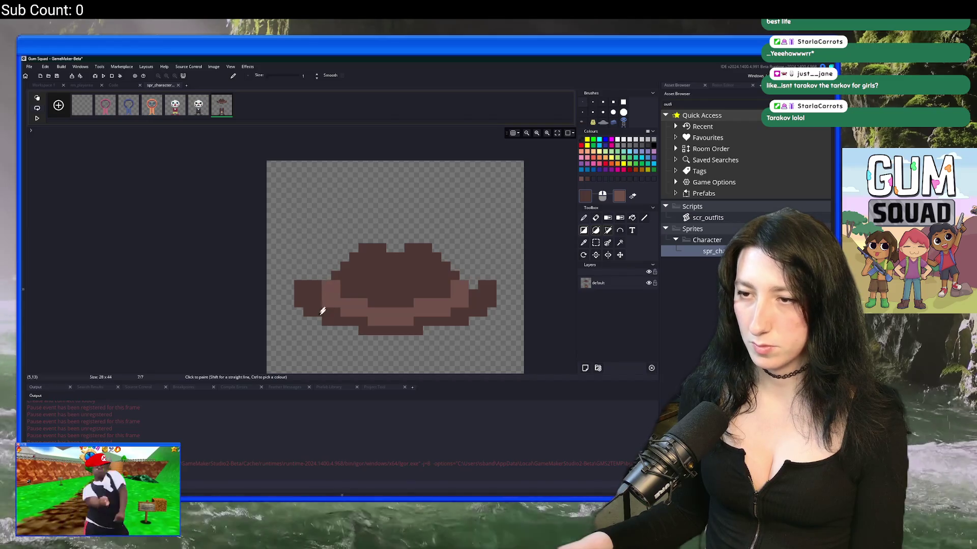
scroll(381, 320, down, 2)
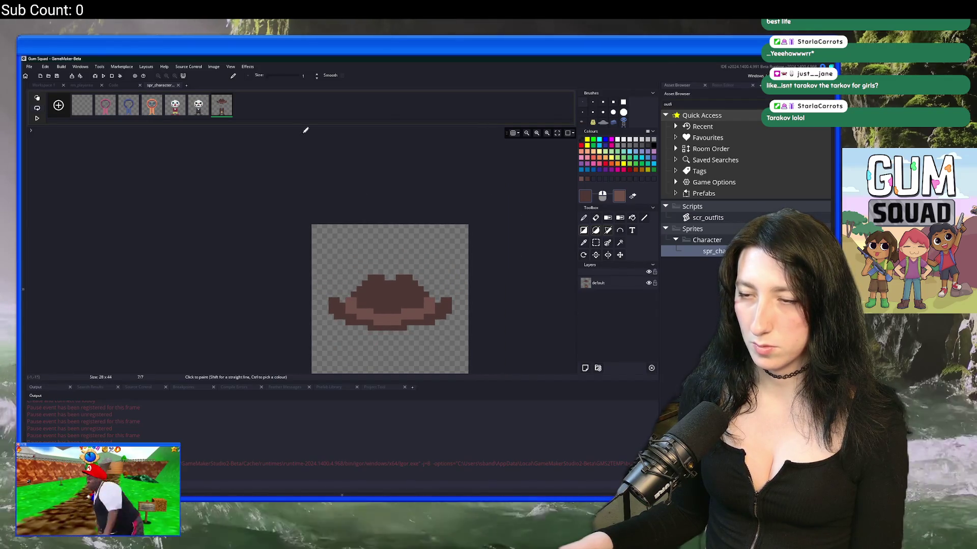
click(178, 85)
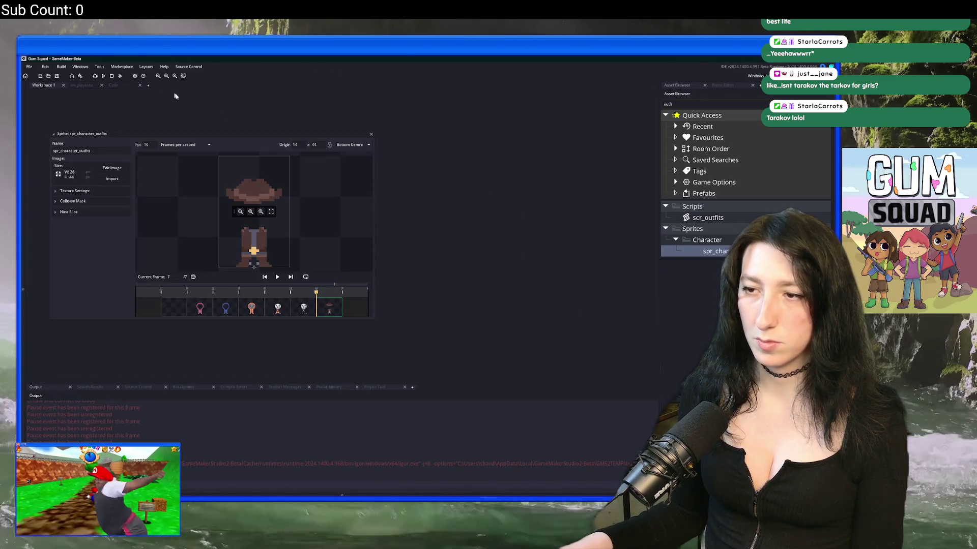
click(372, 135)
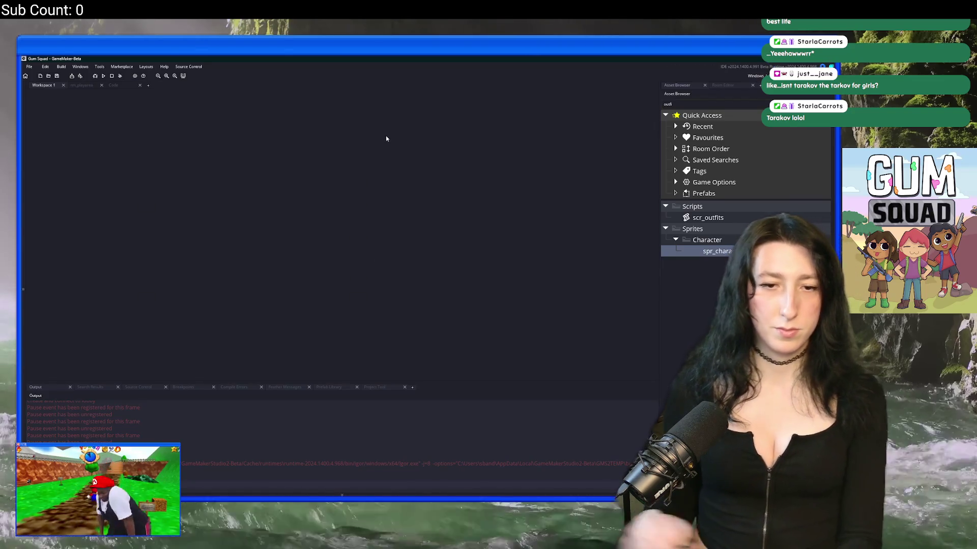
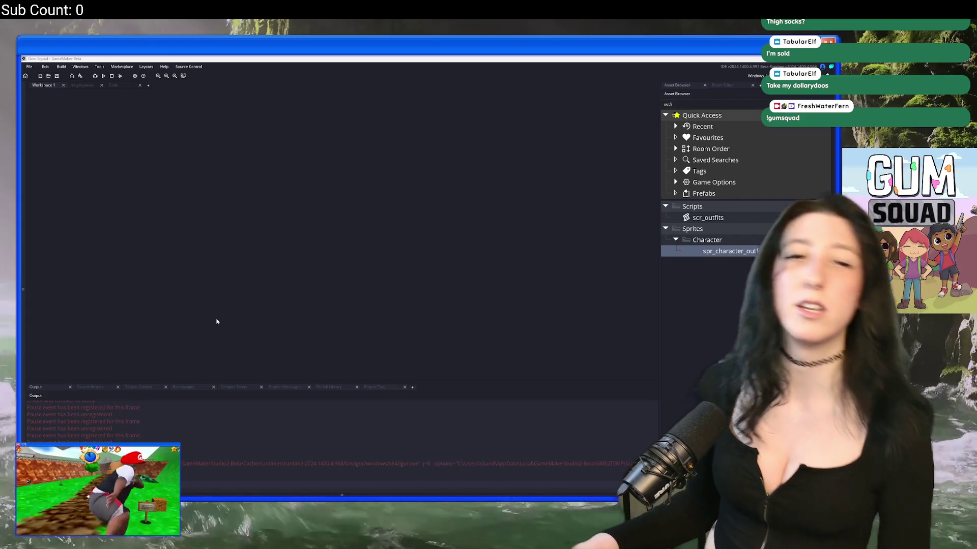
Launch Steam from Windows search using 'st'
key(super)
text(ste)
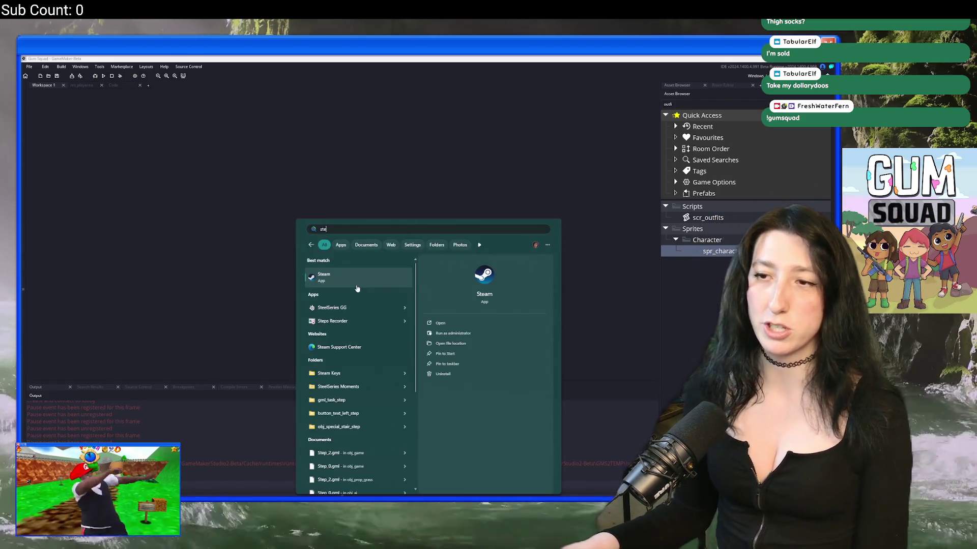
key(Return)
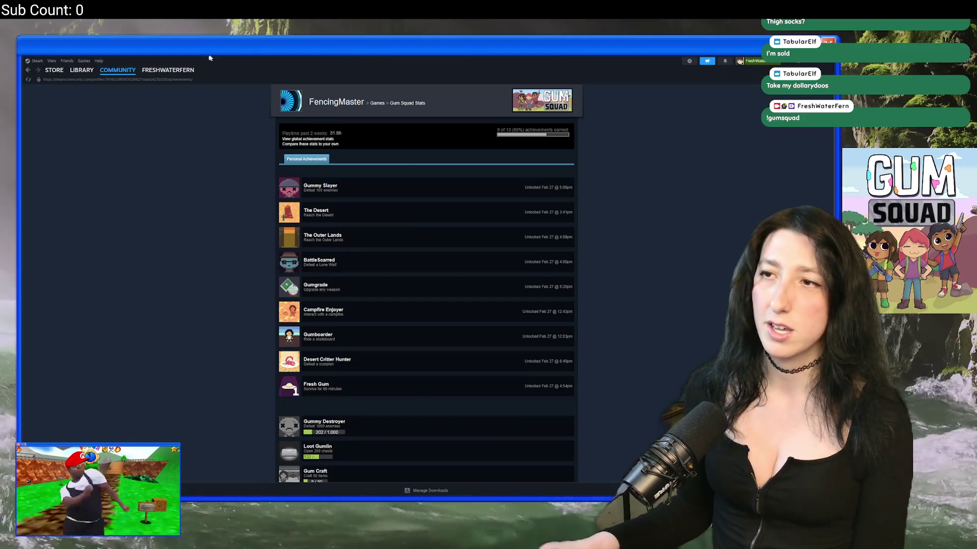
Open Gum Squad's store page from the library and search the store for 'early access'
click(81, 82)
click(46, 133)
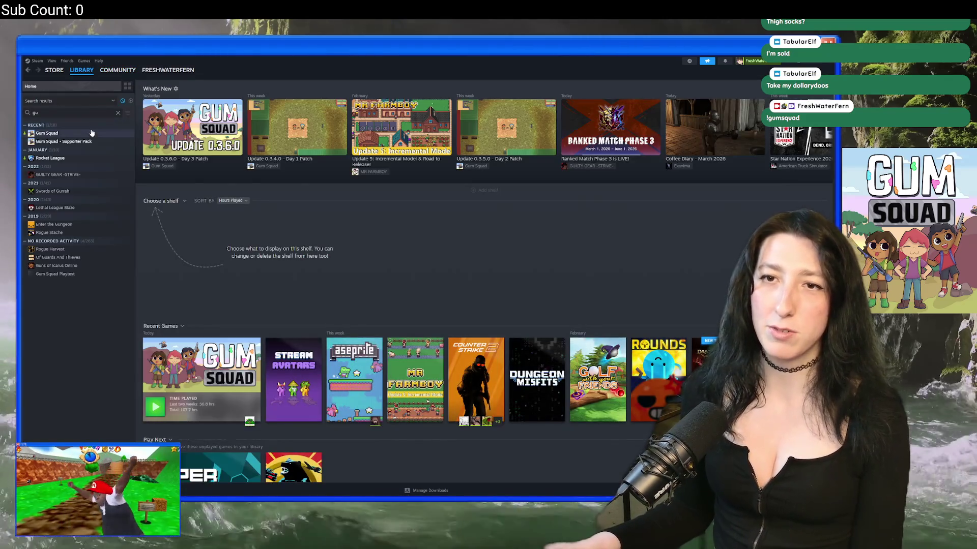
click(159, 212)
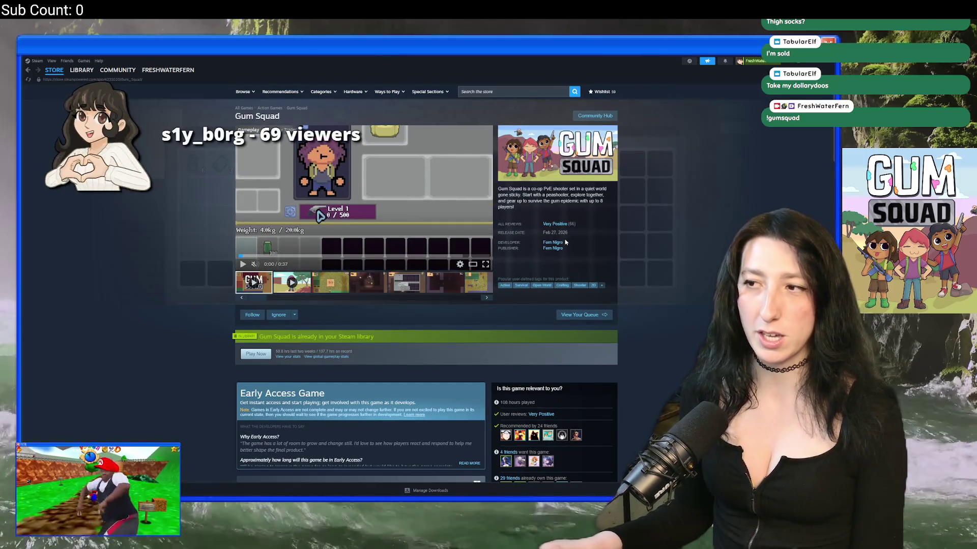
click(522, 91)
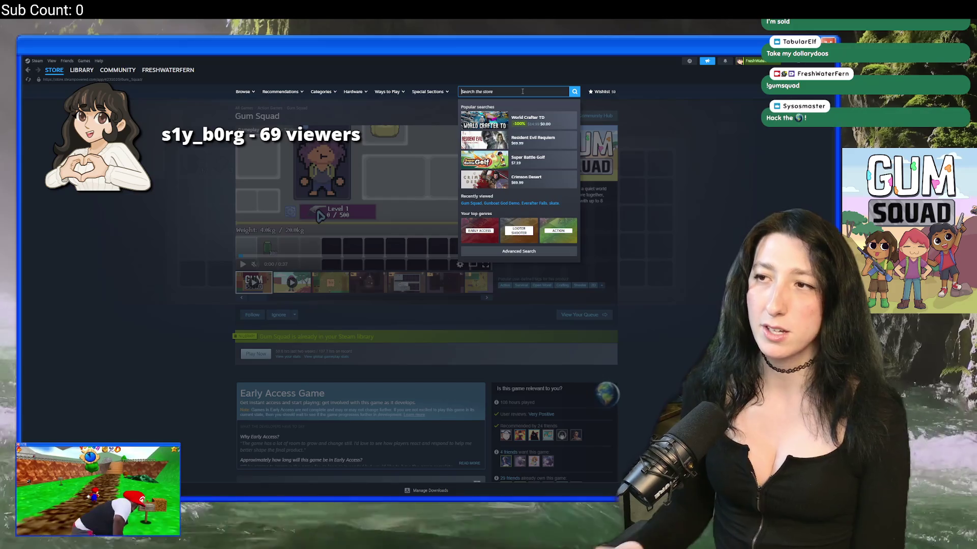
text(early acc)
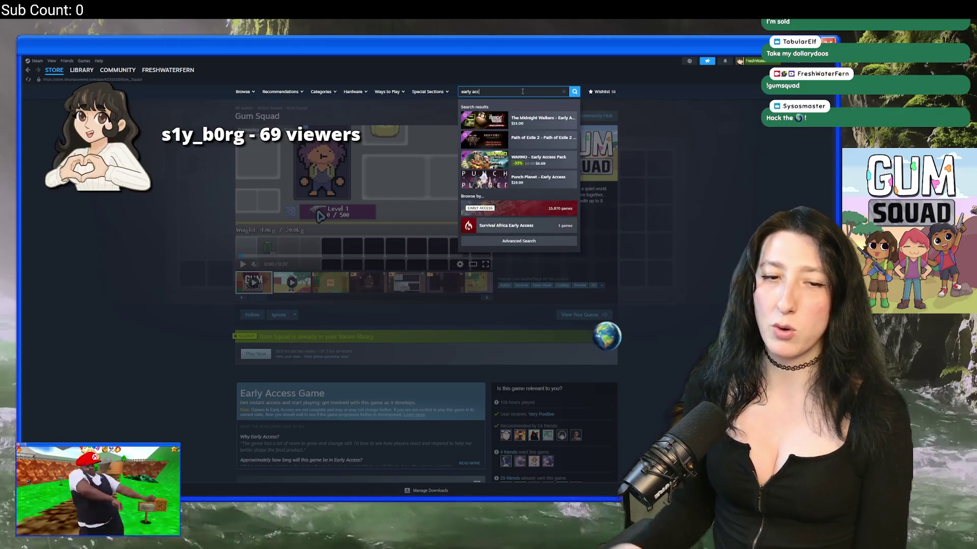
text(ess)
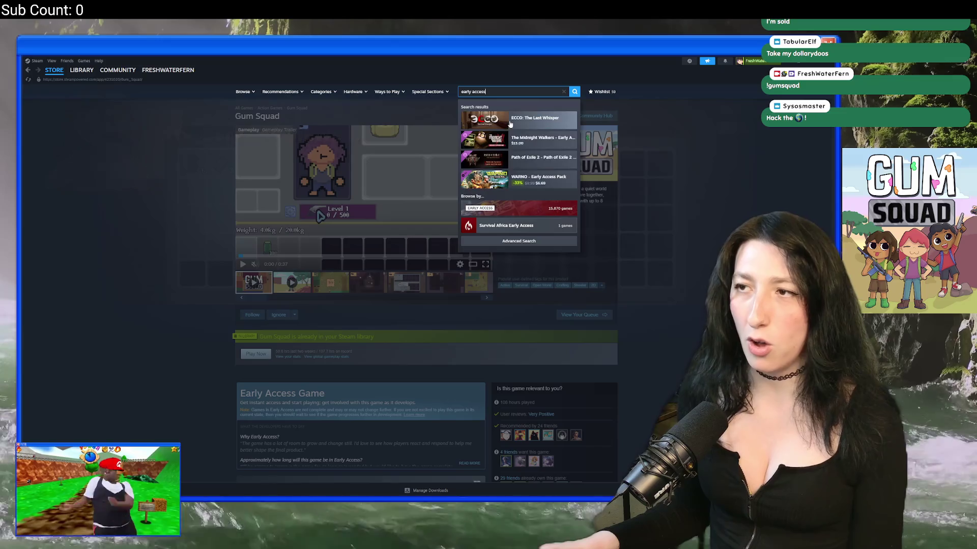
Show the Early Access page's New & Trending list, then go to the Exploration tag
click(519, 208)
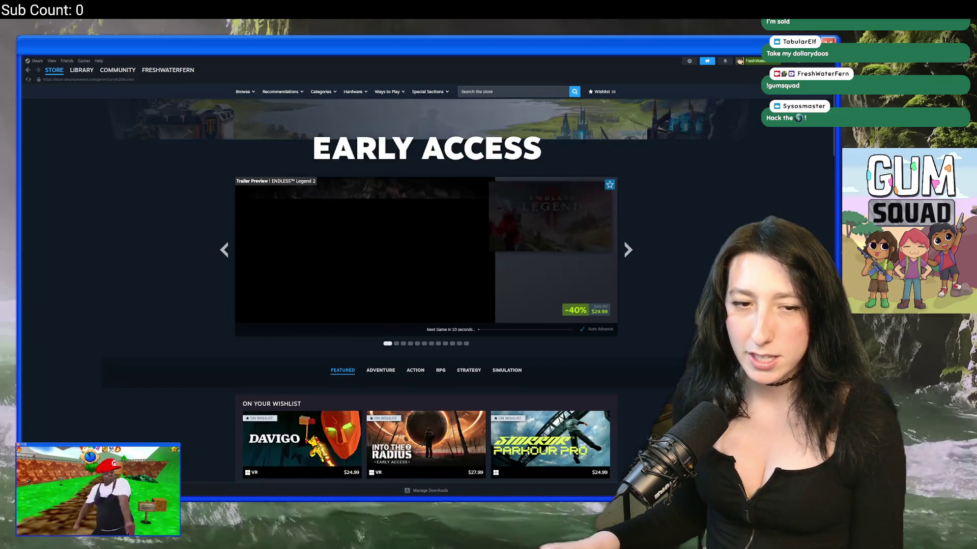
scroll(178, 273, down, 15)
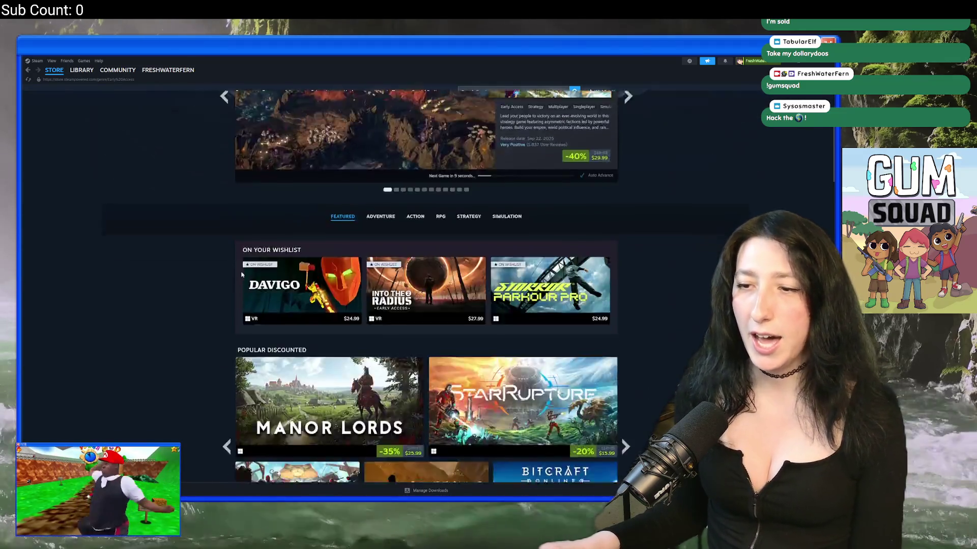
scroll(178, 274, down, 4)
click(282, 243)
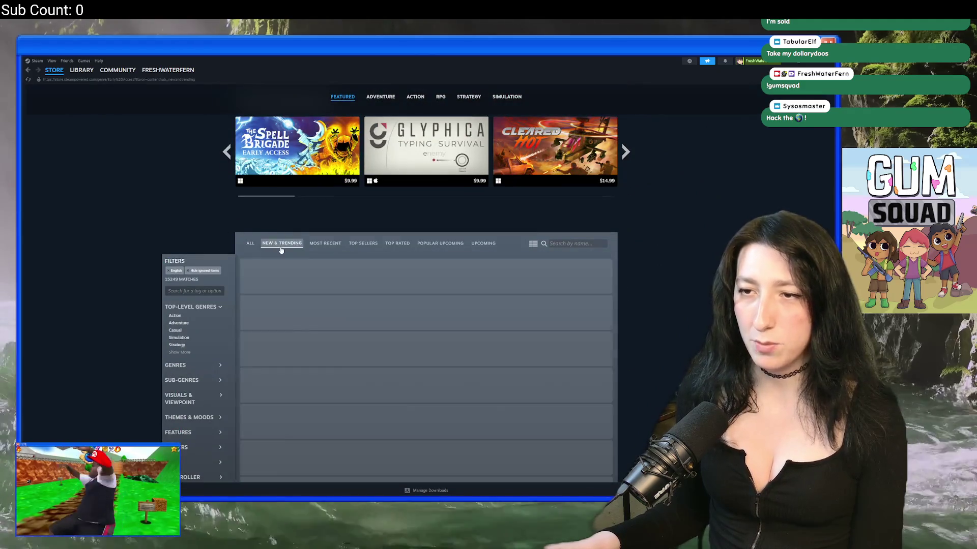
scroll(94, 241, down, 3)
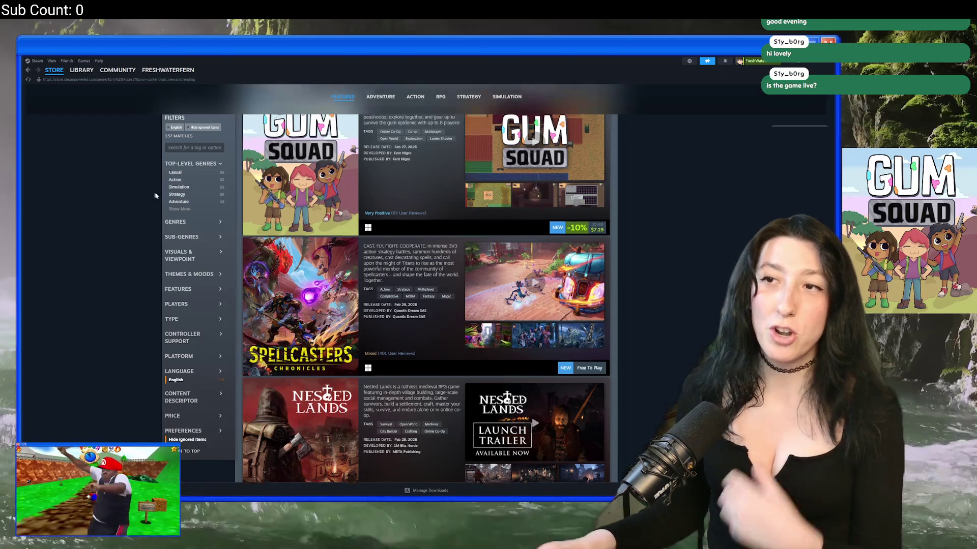
scroll(396, 298, up, 3)
click(396, 298)
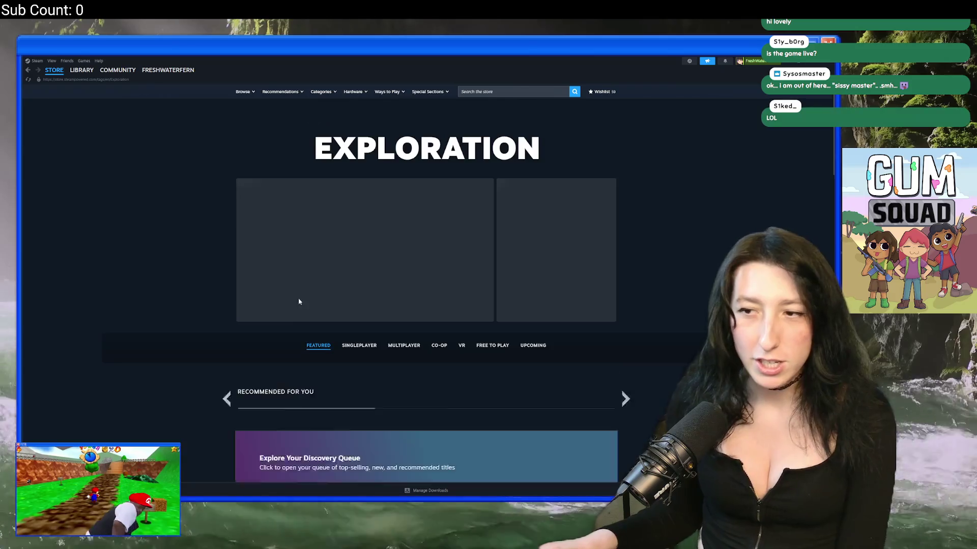
List Exploration's New & Trending games and load more until Gum Squad appears
scroll(299, 304, down, 10)
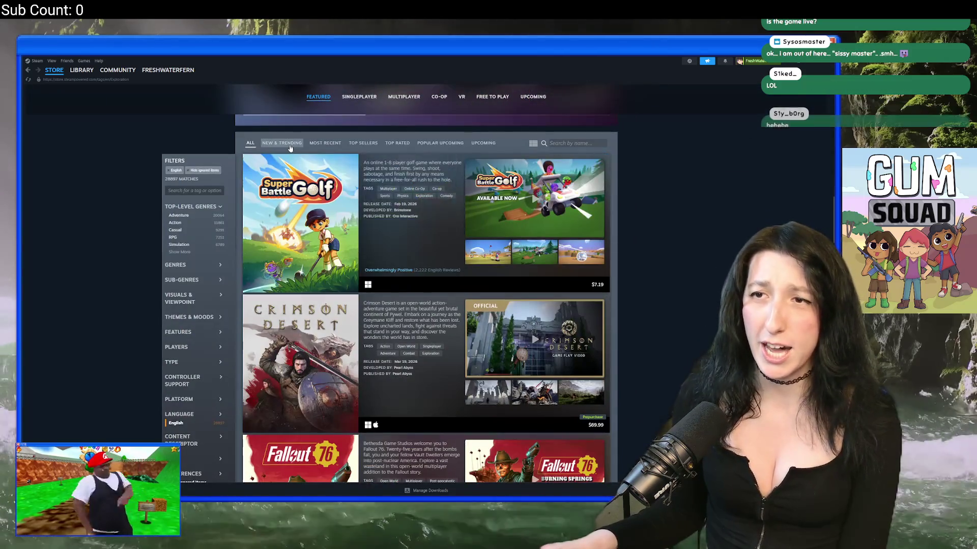
click(281, 149)
scroll(345, 224, down, 1)
scroll(345, 224, down, 15)
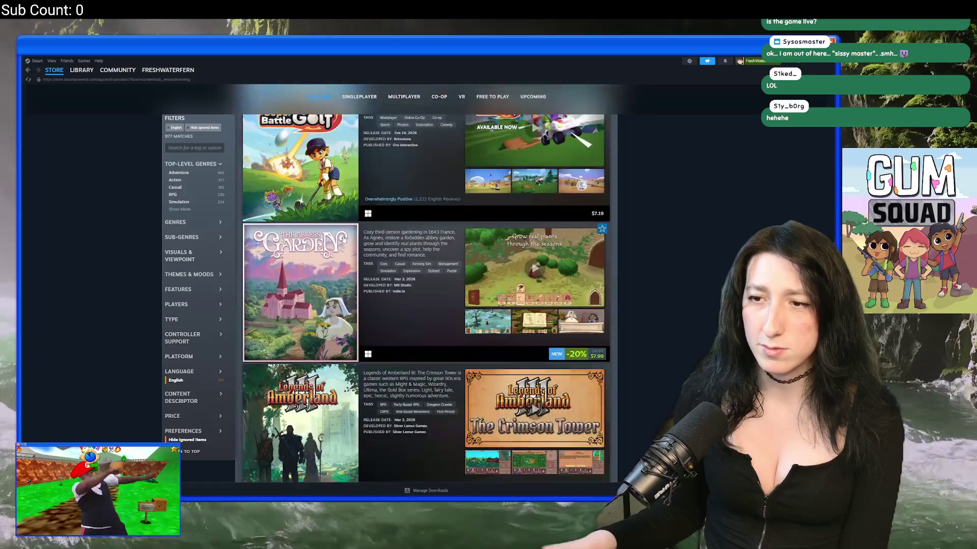
scroll(350, 294, down, 3)
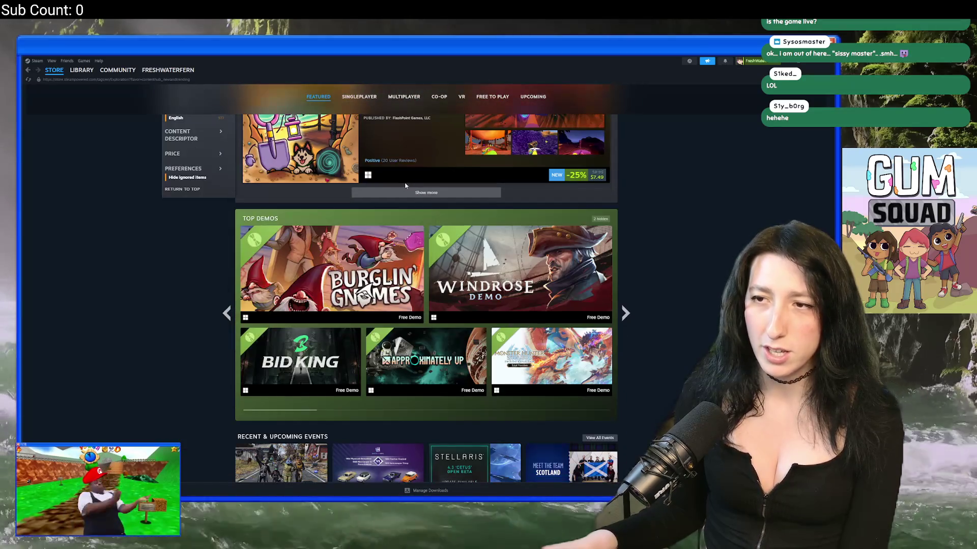
click(416, 188)
scroll(413, 287, down, 1)
scroll(414, 286, down, 10)
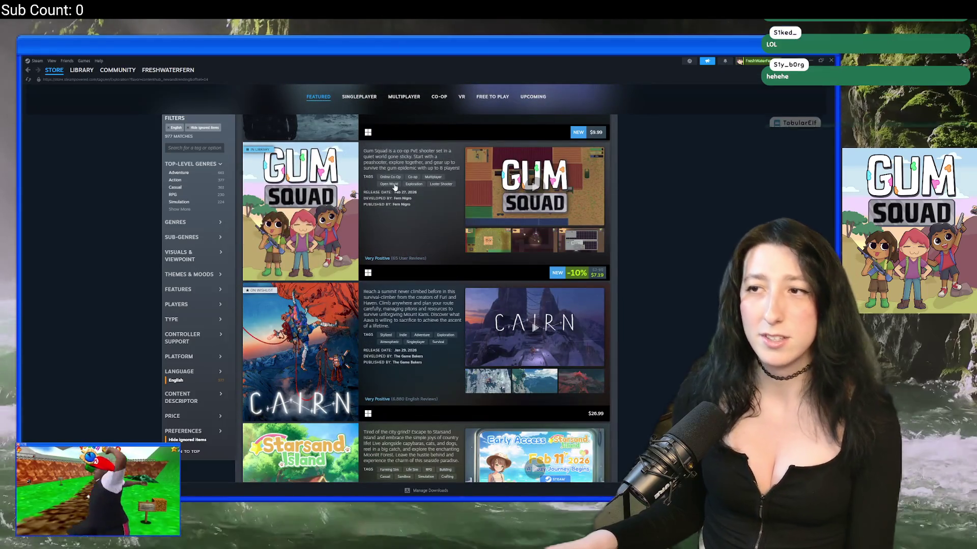
click(393, 186)
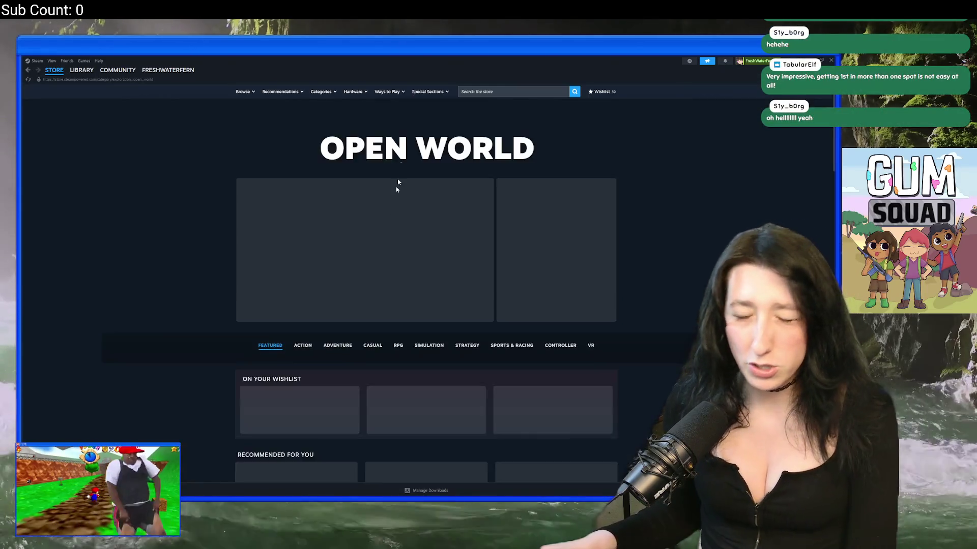
Load extra Open World New & Trending entries and scroll through them looking for Gum Squad
scroll(343, 214, down, 10)
scroll(343, 213, down, 6)
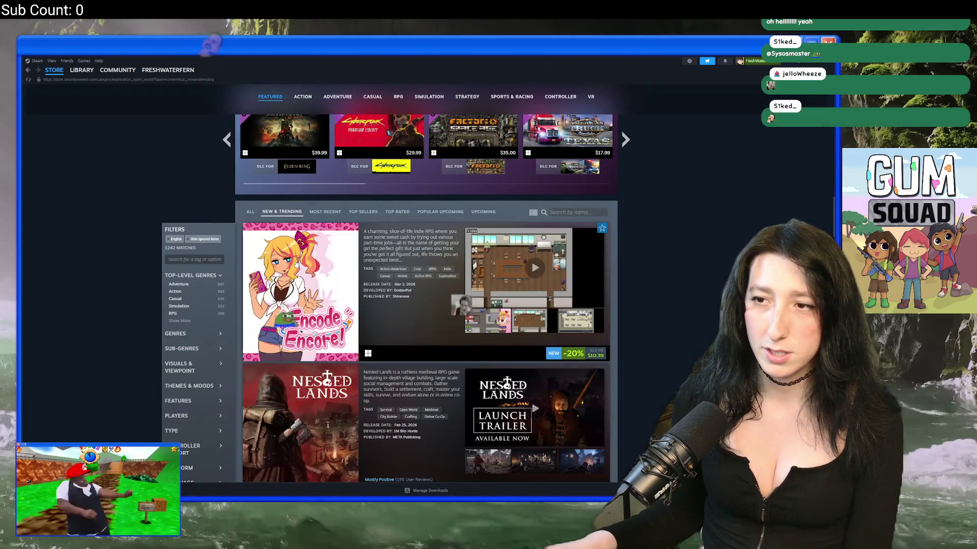
scroll(293, 246, down, 10)
scroll(305, 263, down, 15)
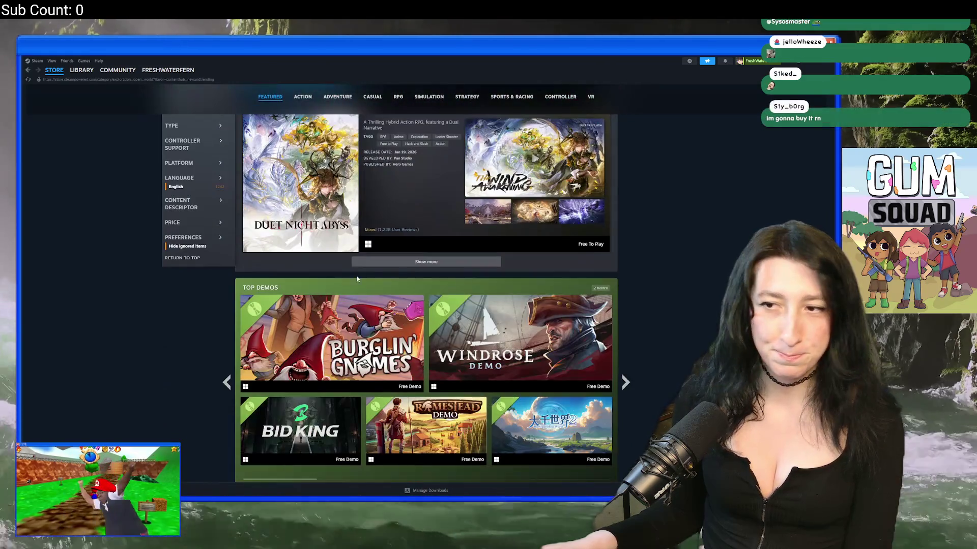
click(374, 262)
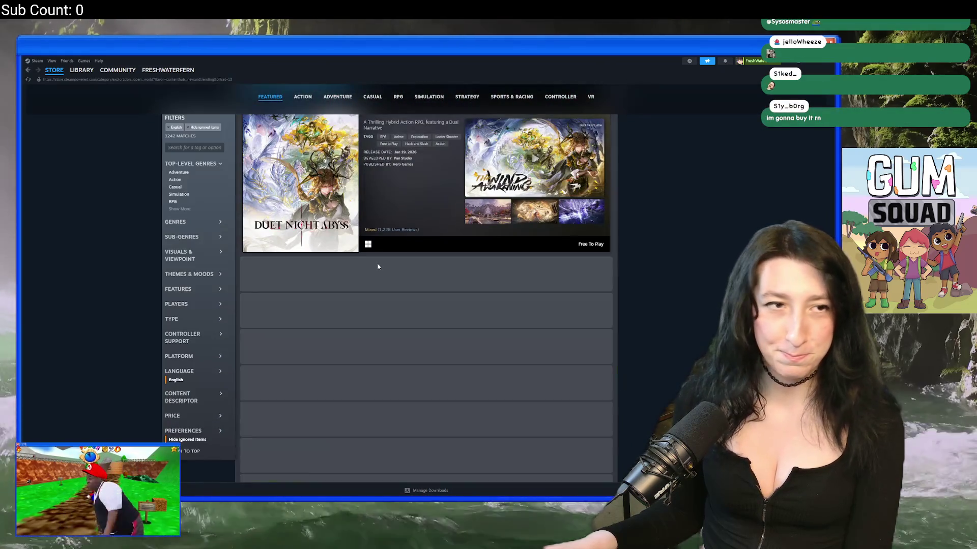
scroll(351, 249, down, 5)
scroll(346, 236, down, 15)
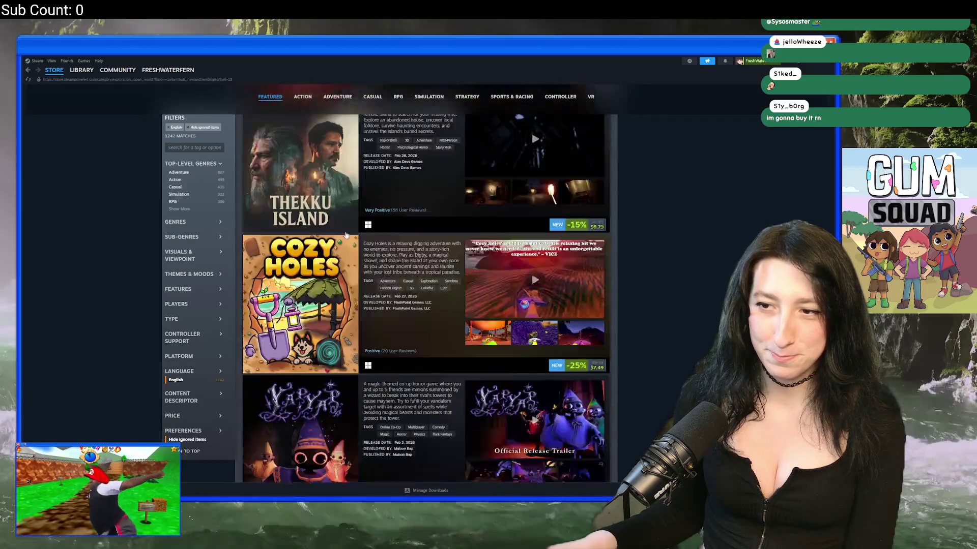
scroll(342, 230, down, 10)
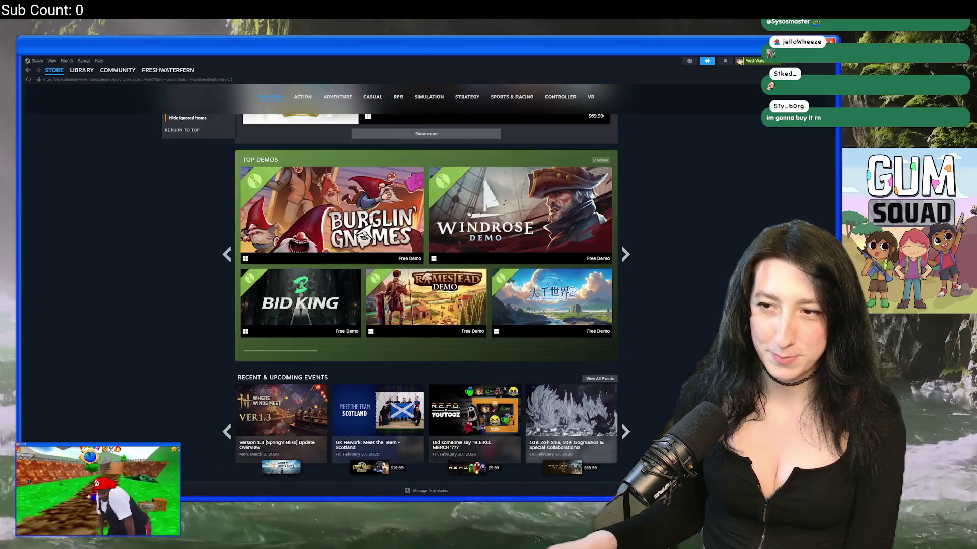
scroll(338, 229, up, 20)
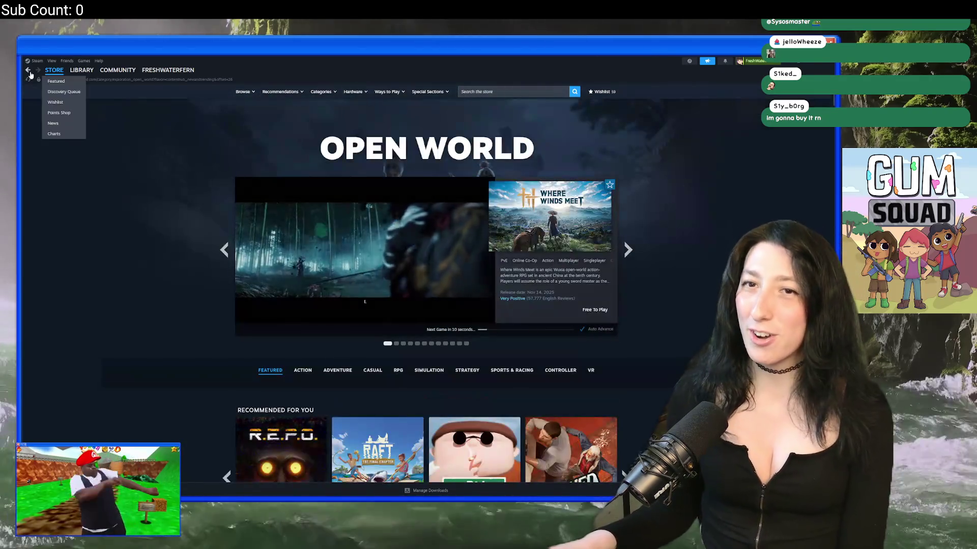
Return to the filtered game list and switch back to the GameMaker project
click(29, 72)
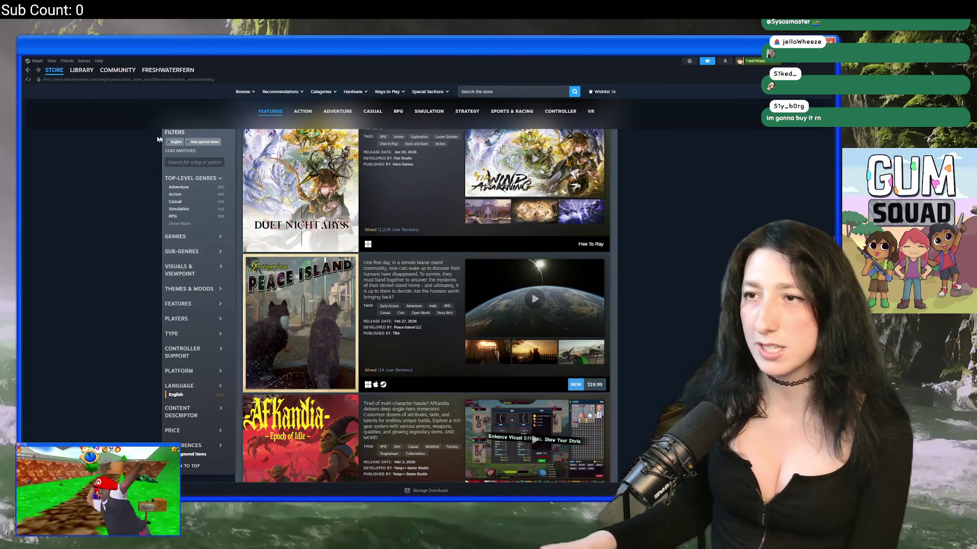
click(82, 70)
key(alt+Tab)
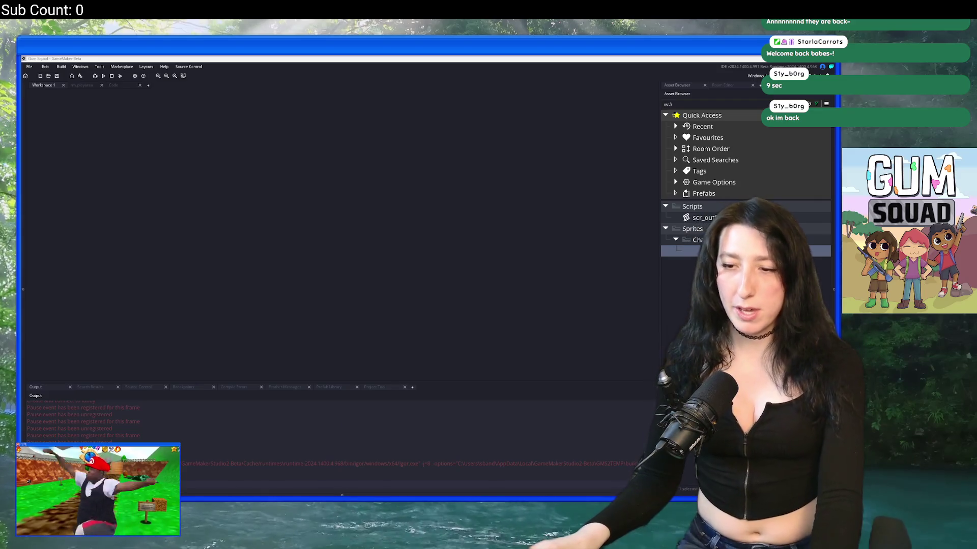
Relaunch Steam by searching 'steam' in Windows search
key(super)
text(steam)
click(376, 277)
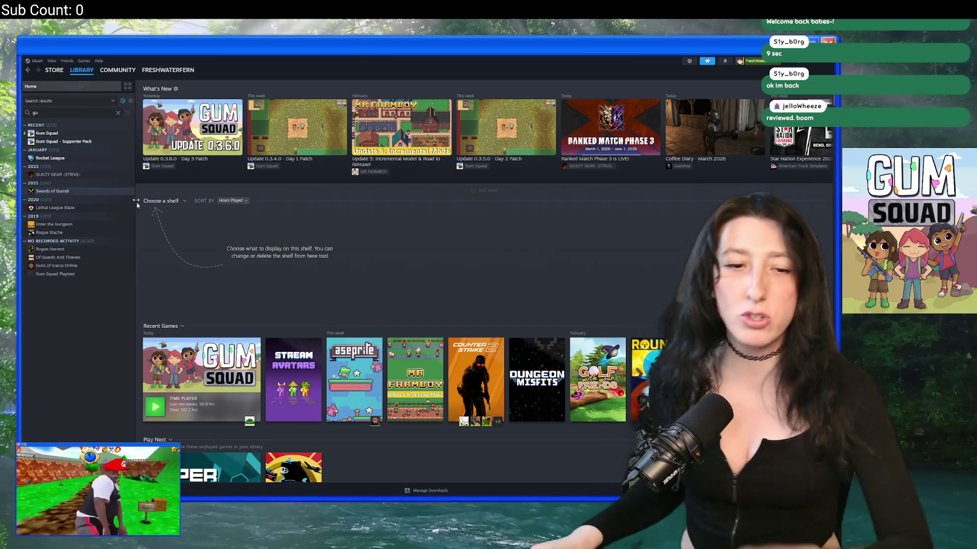
Open Gum Squad's store page and look over its review score, updates and details
click(51, 133)
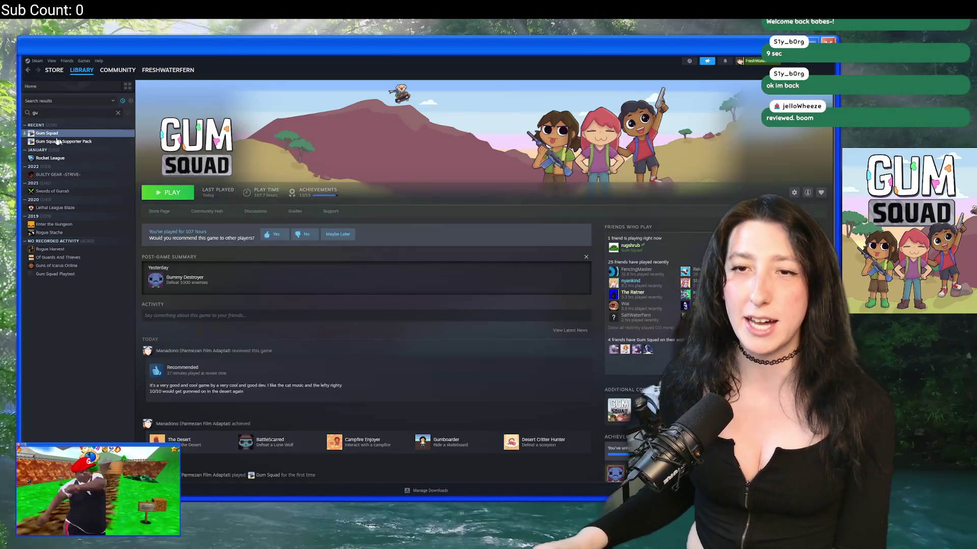
click(160, 211)
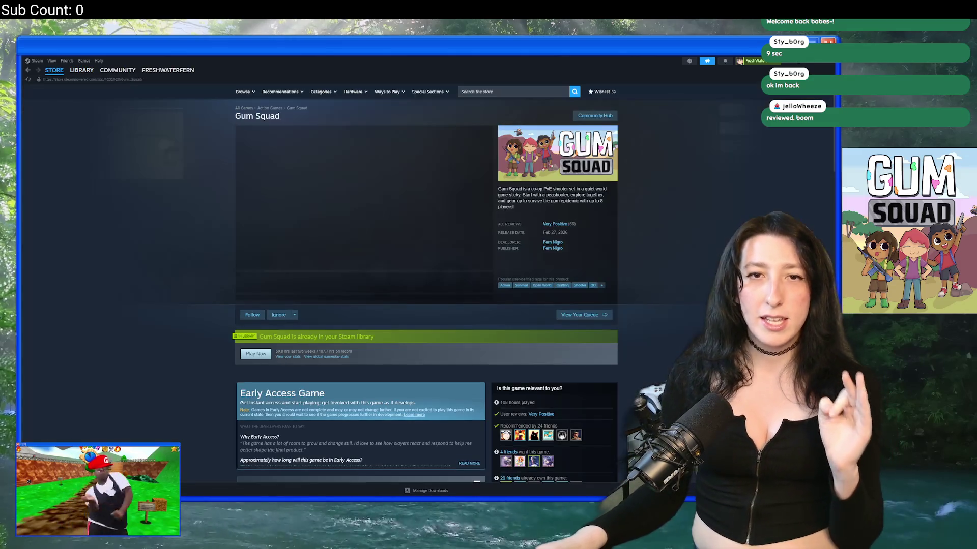
mouse_move(559, 225)
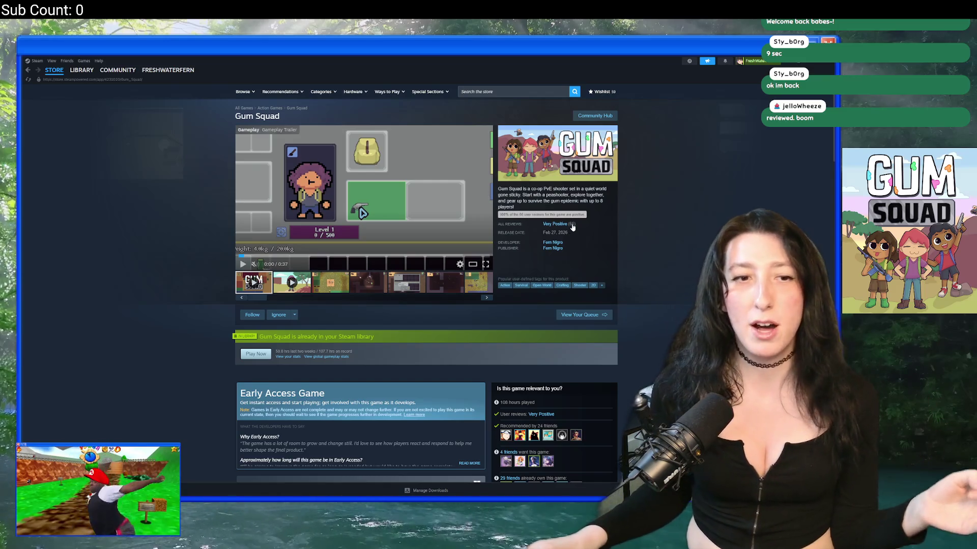
scroll(396, 332, down, 5)
scroll(396, 332, down, 4)
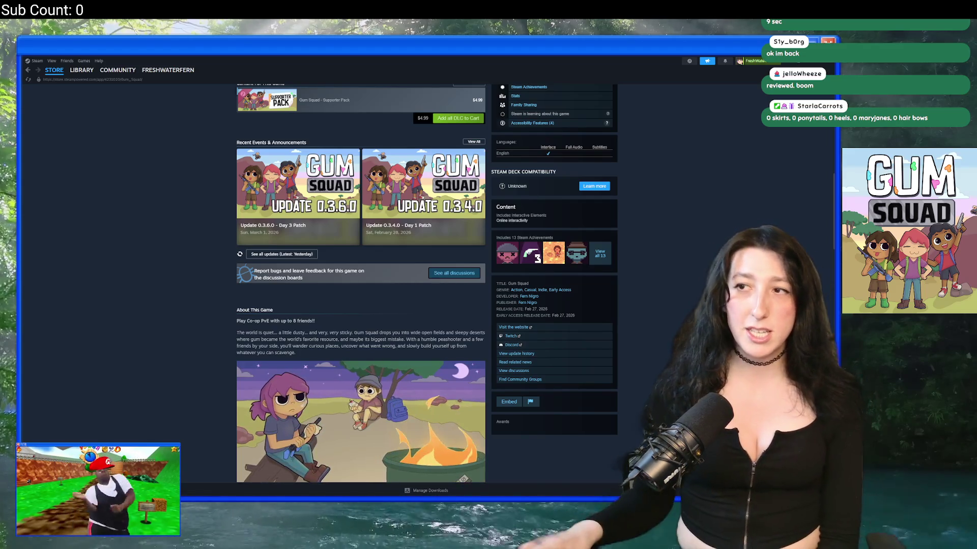
scroll(356, 264, up, 5)
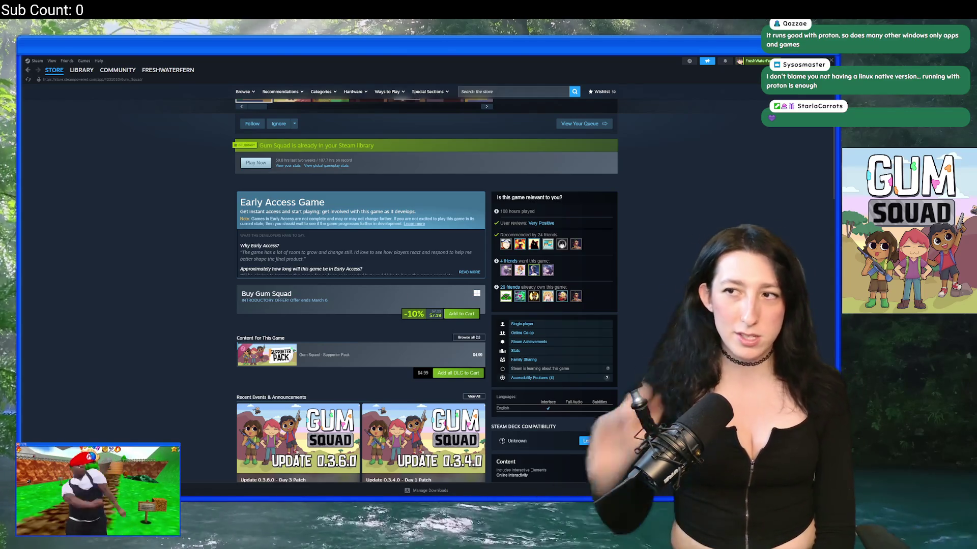
Show all games from Gum Squad's developer via the Developer link
scroll(637, 233, up, 3)
click(552, 179)
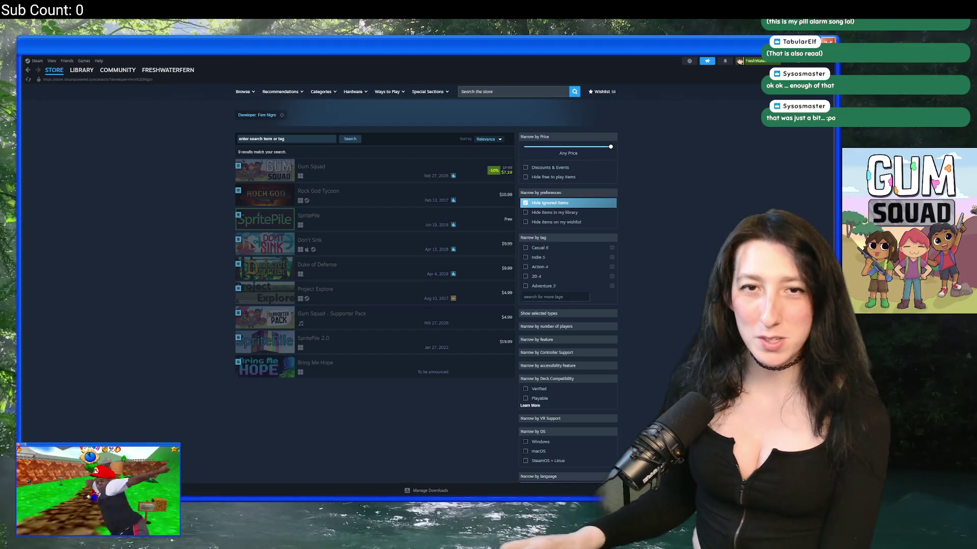
Open Gum Squad's store page from the search results and view its trailer
click(296, 165)
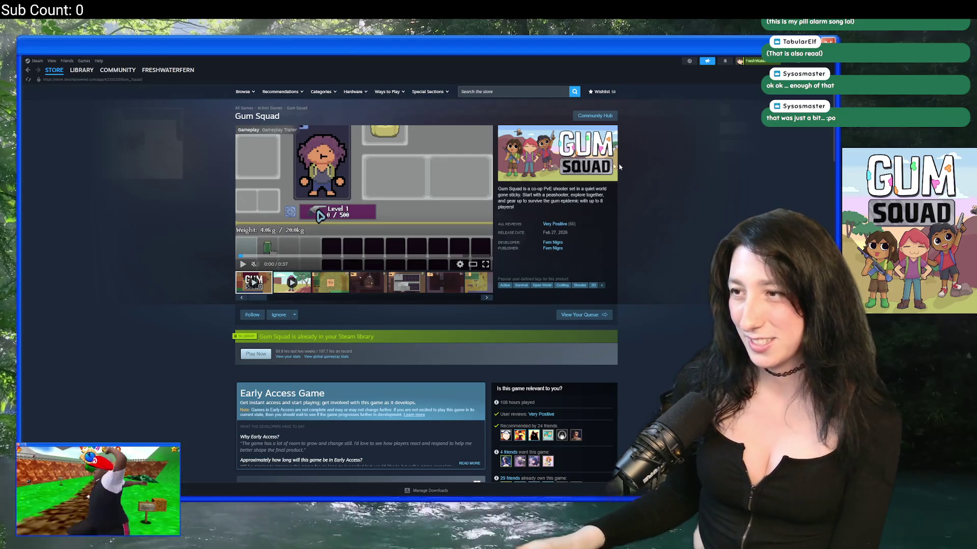
scroll(396, 248, down, 3)
scroll(412, 250, up, 3)
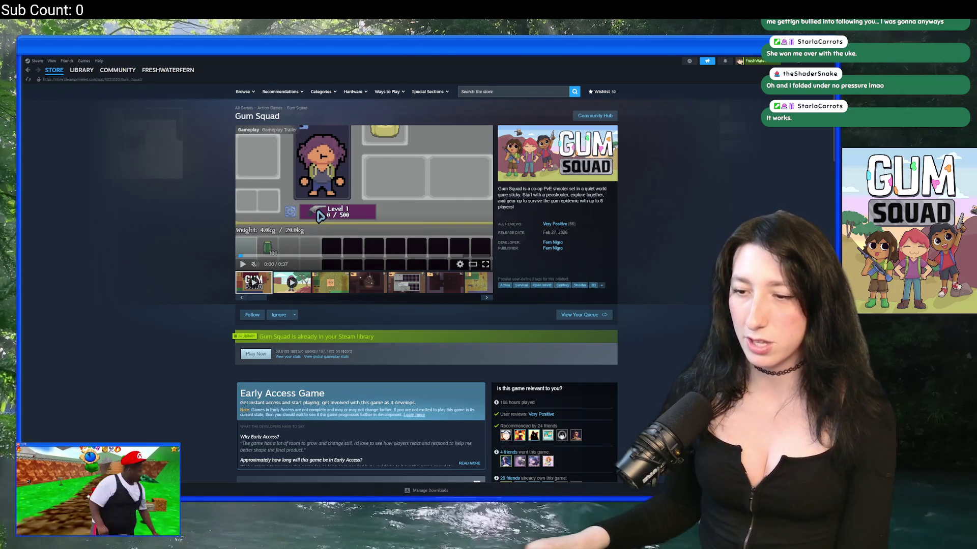
right_click(365, 496)
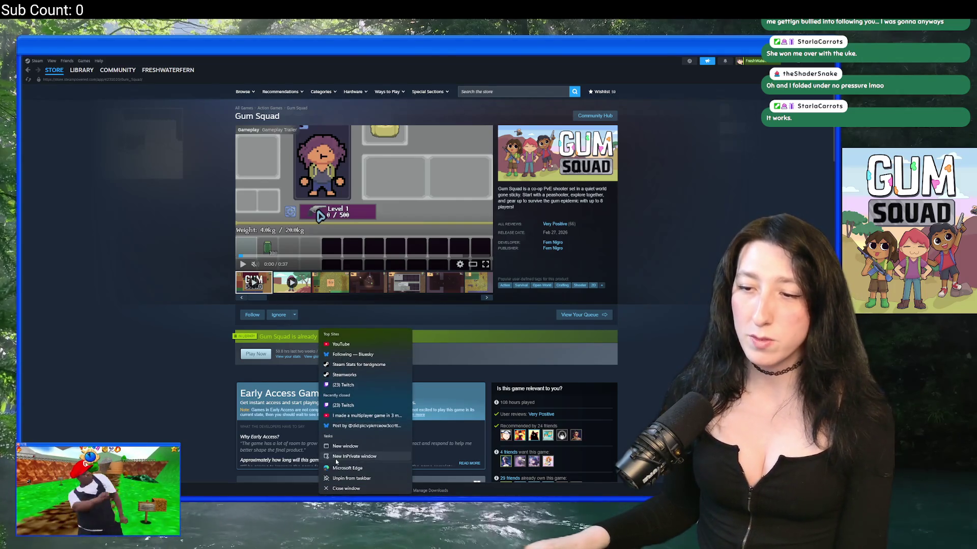
In a new Edge window, go to reddit and open the r/GameDevs post from notifications
click(345, 446)
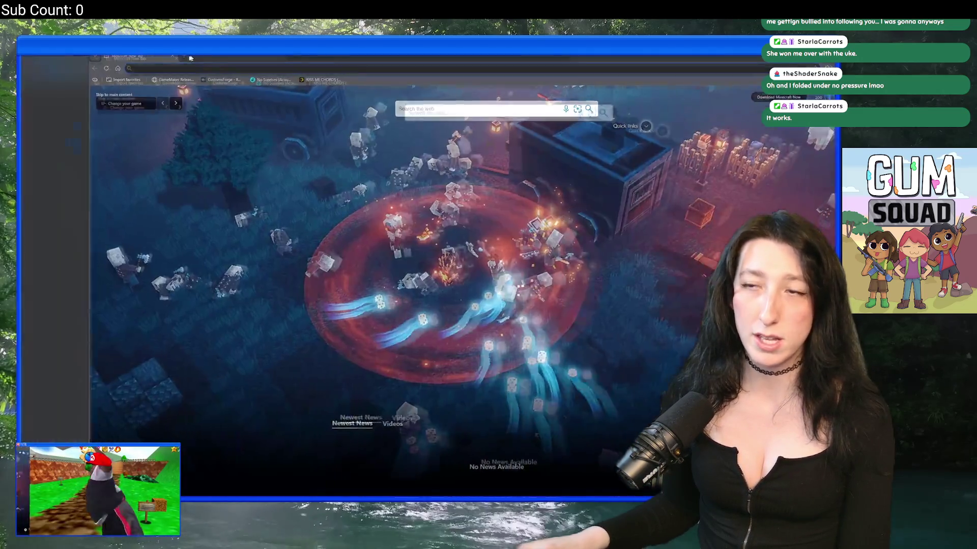
text(reddit.com)
key(Return)
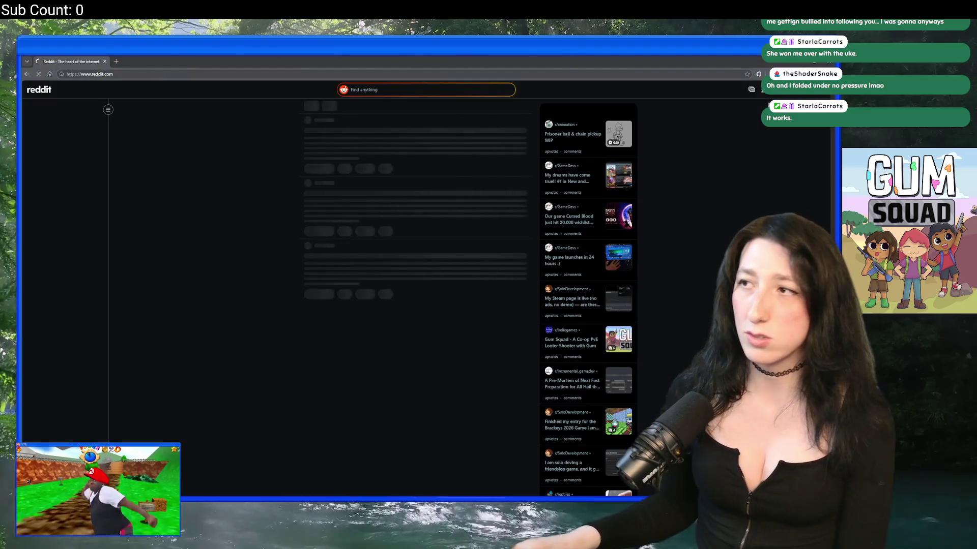
click(806, 95)
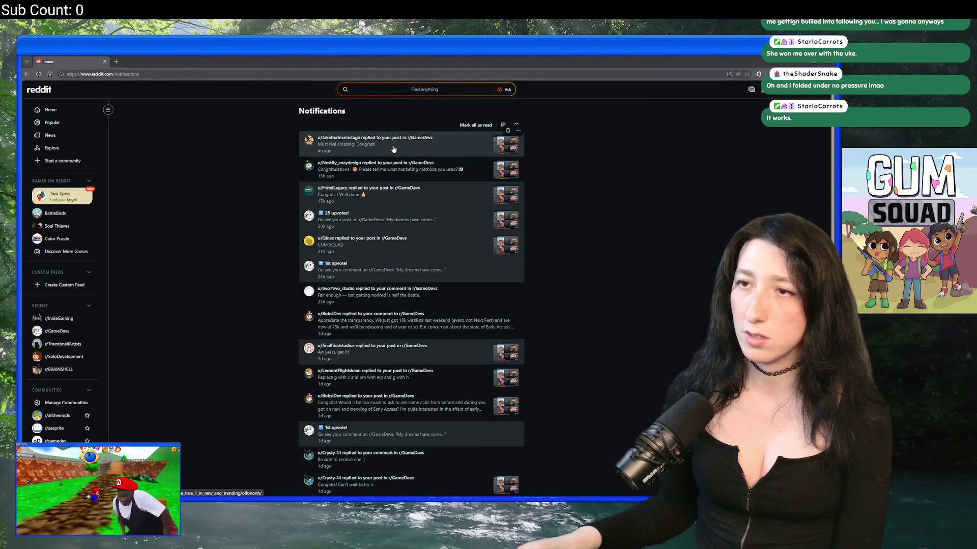
click(397, 161)
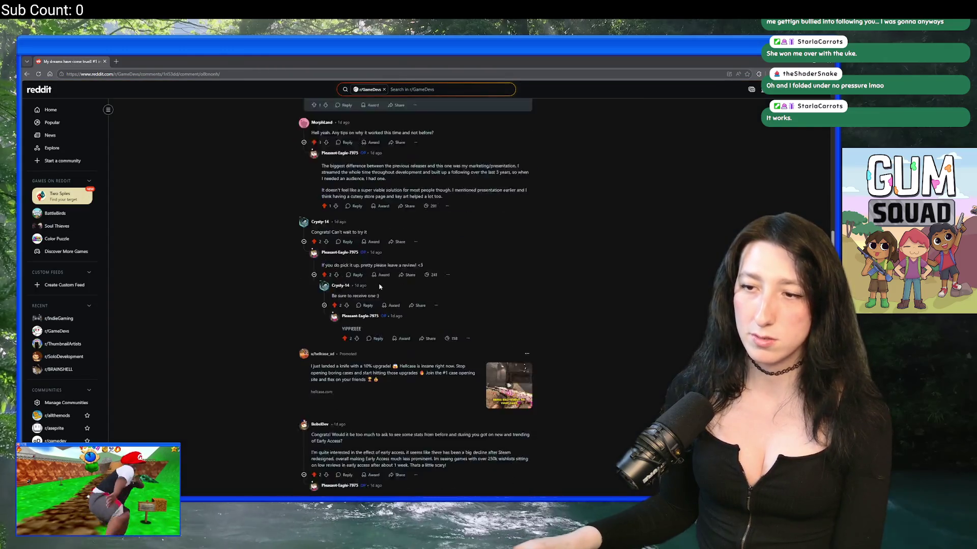
View the post's Steam screenshot, upvote the first comment, then return to Steam
scroll(377, 273, up, 10)
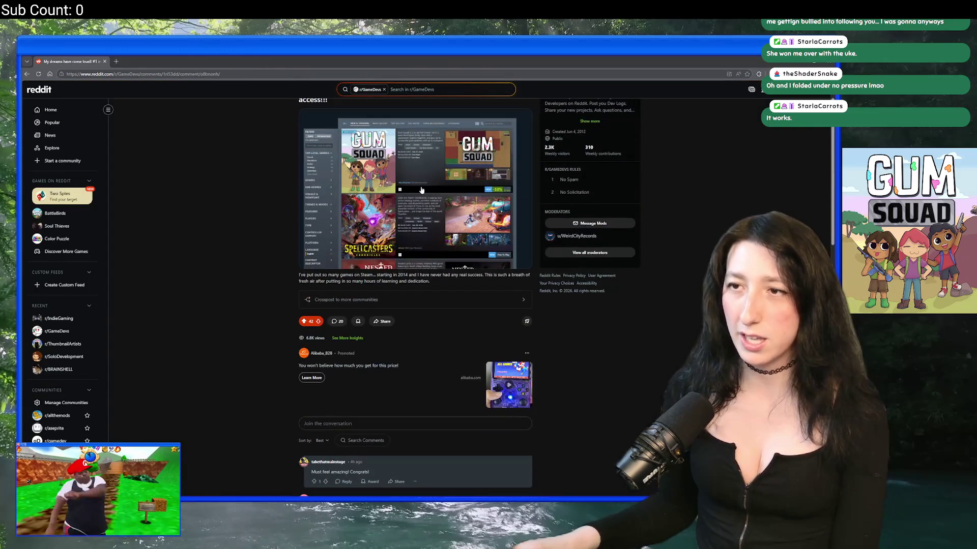
click(421, 190)
click(792, 95)
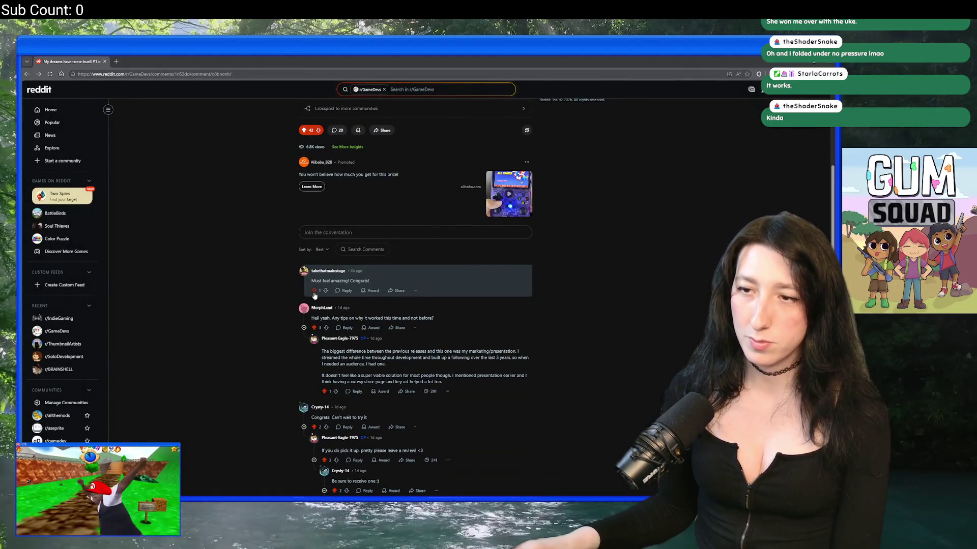
click(314, 291)
scroll(315, 293, down, 2)
scroll(395, 258, down, 2)
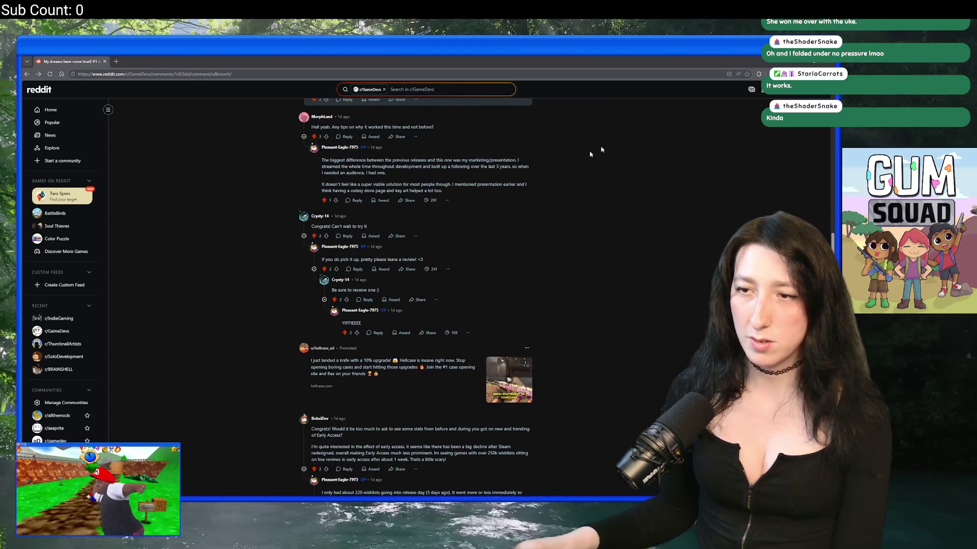
click(804, 94)
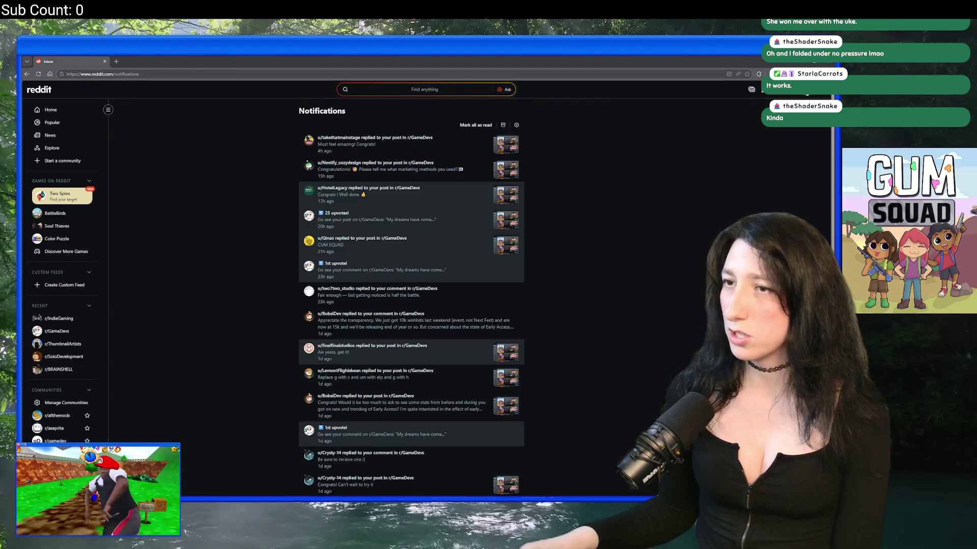
key(alt+Tab)
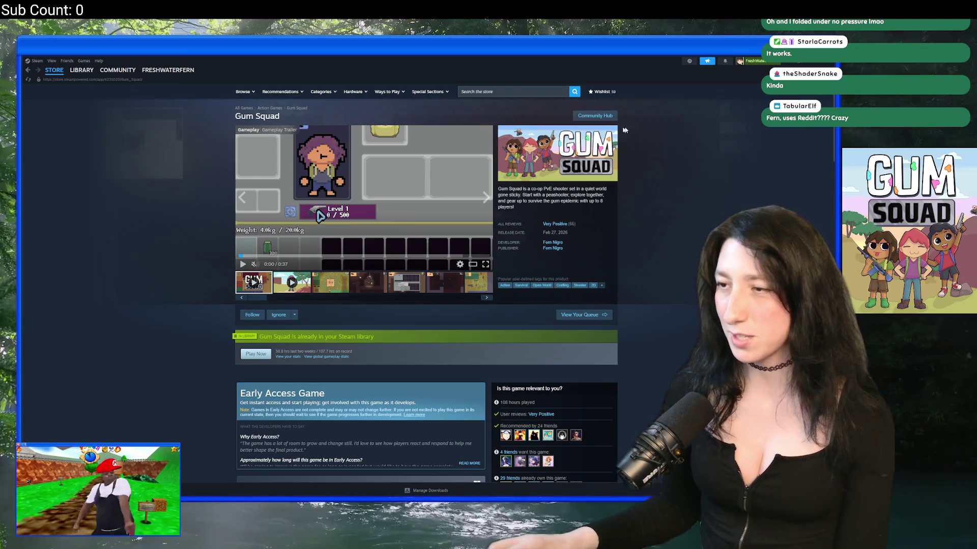
Skim the Very Positive Gum Squad reviews on the Steam store page, then return to GameMaker
scroll(716, 163, down, 15)
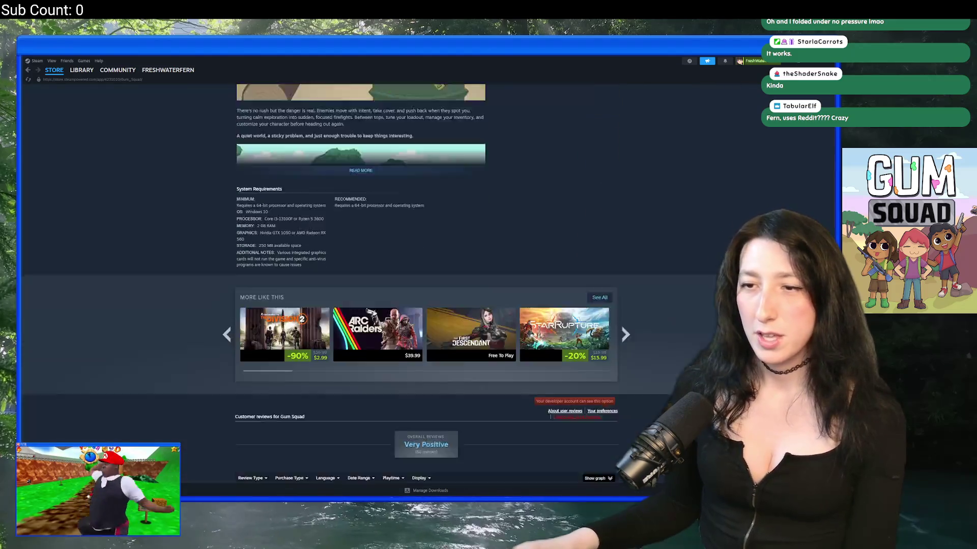
scroll(684, 214, down, 7)
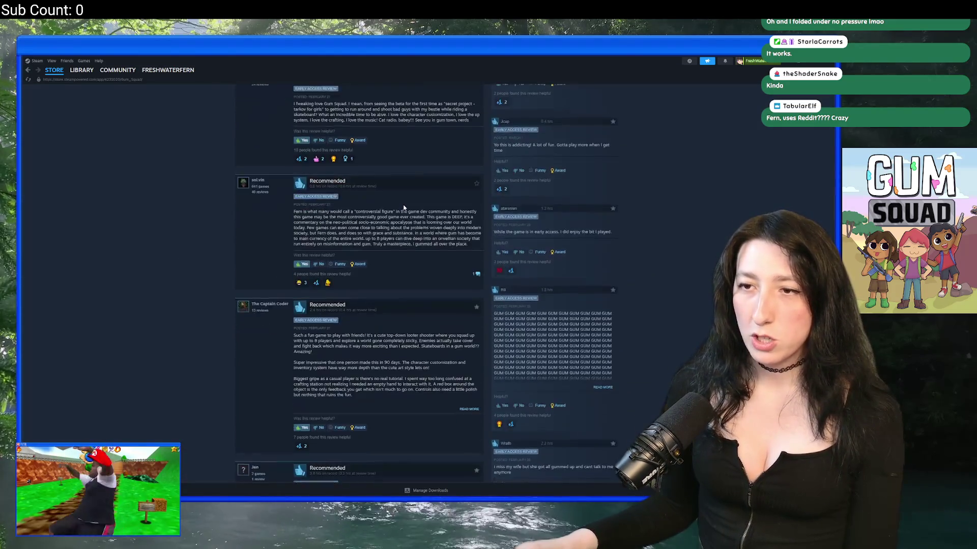
scroll(433, 240, up, 8)
scroll(432, 240, up, 20)
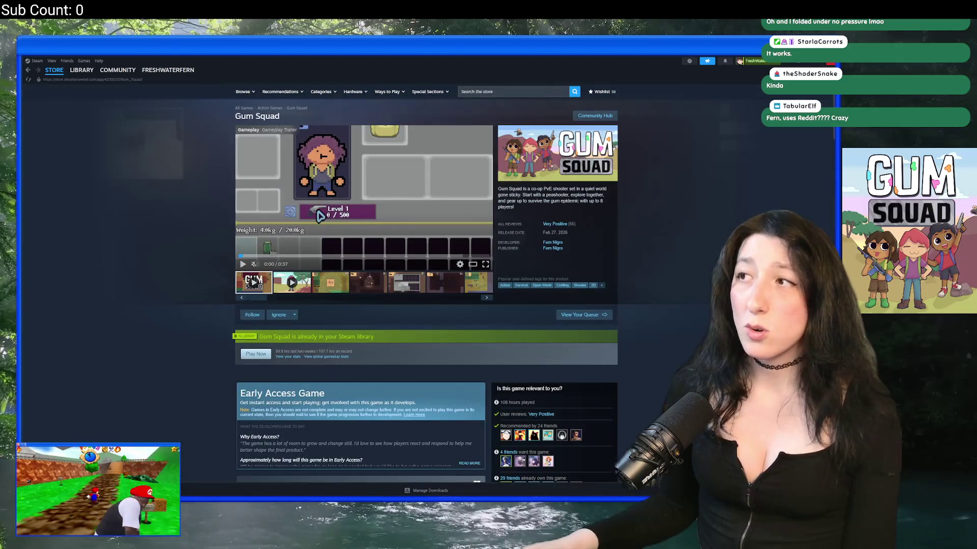
key(alt+Tab)
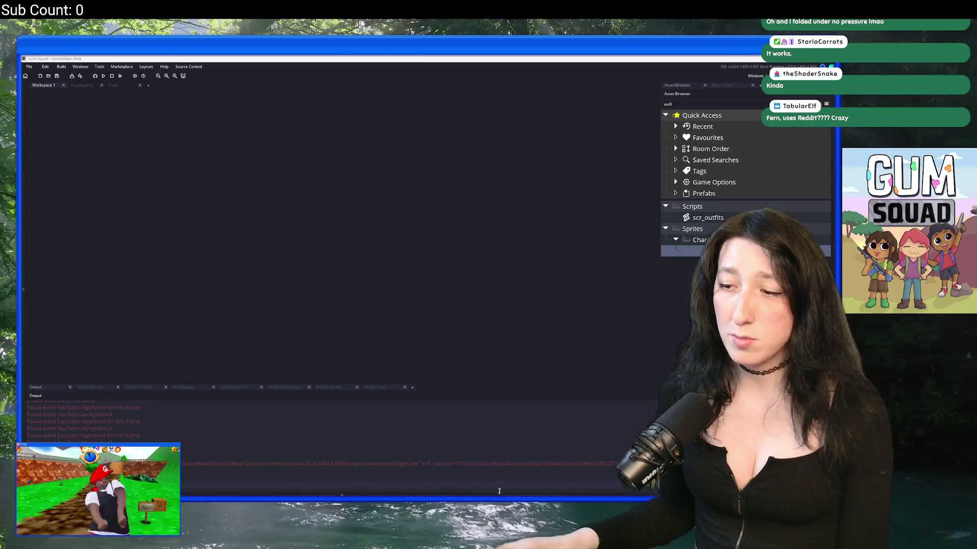
key(alt+Tab)
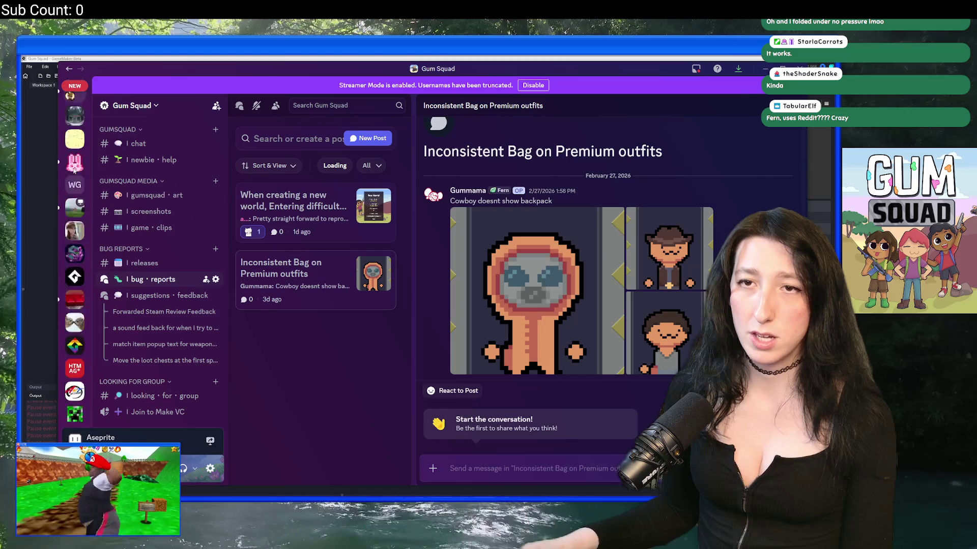
key(alt+Tab)
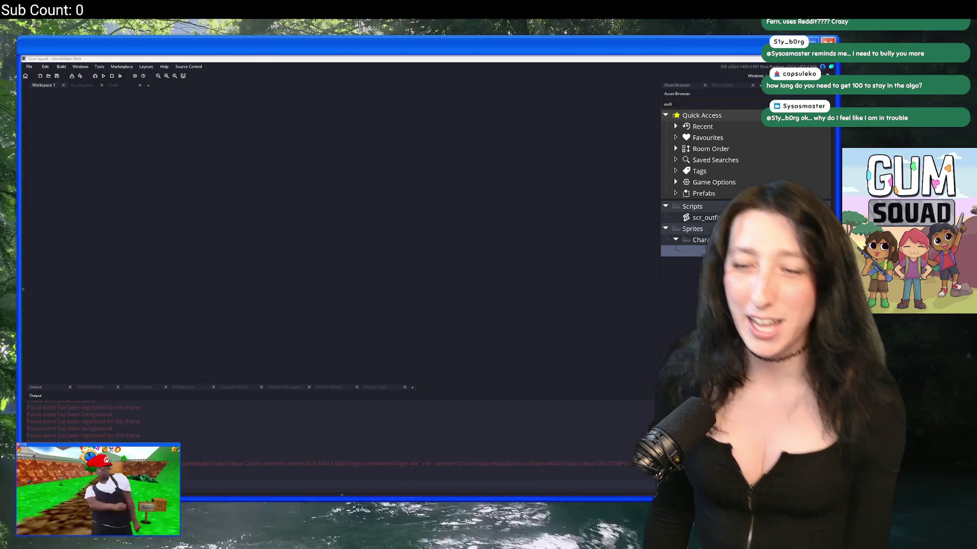
Open the PatchNotes file via Ctrl+T search and widen its editor to show full lines
mouse_move(715, 251)
mouse_down()
mouse_move(146, 212)
mouse_move(230, 322)
mouse_move(305, 487)
mouse_move(343, 503)
mouse_move(387, 437)
mouse_up()
key(Escape)
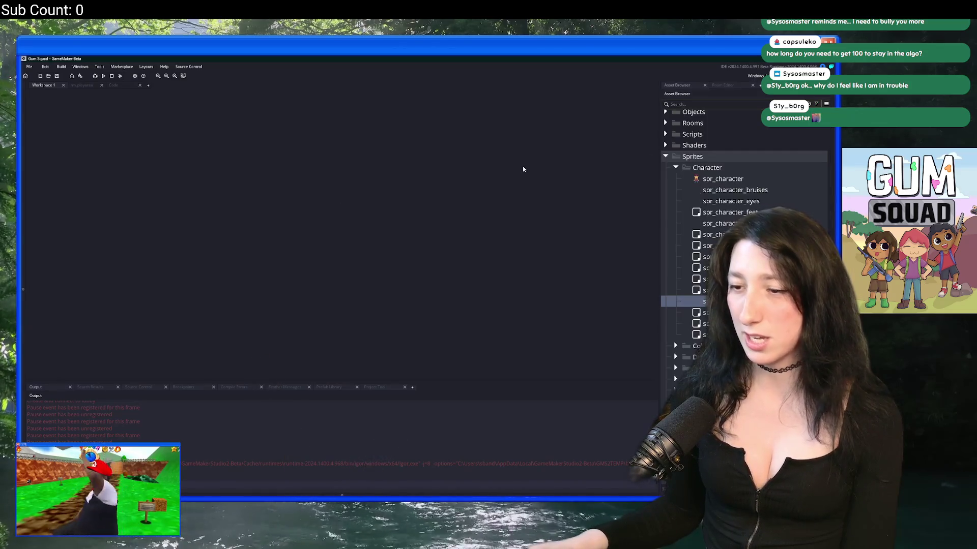
key(ctrl+t)
text(patch)
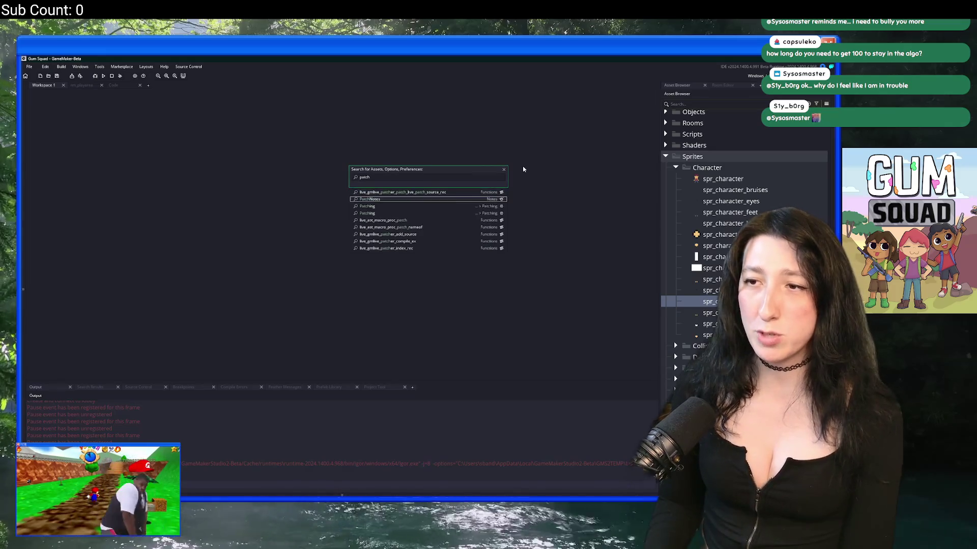
key(Return)
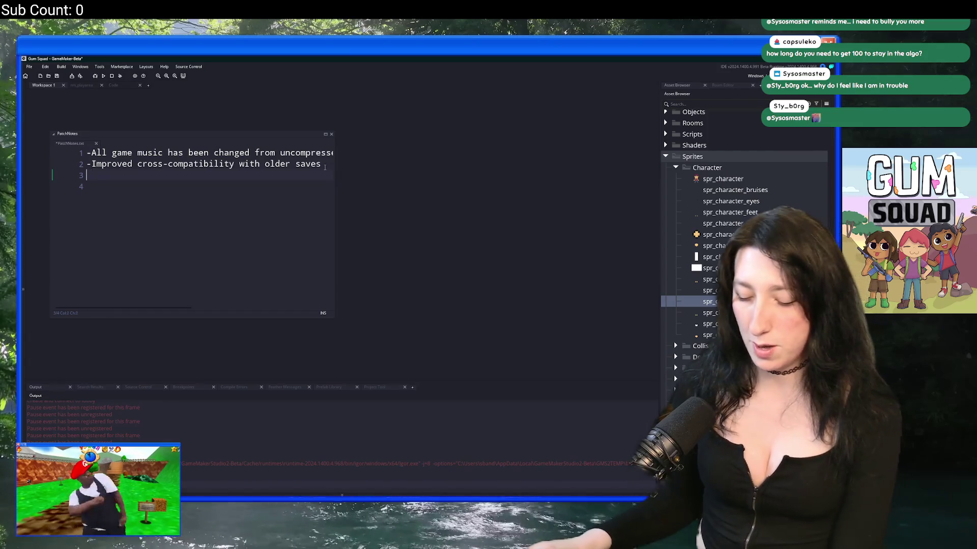
text(-=)
drag(334, 163, 601, 186)
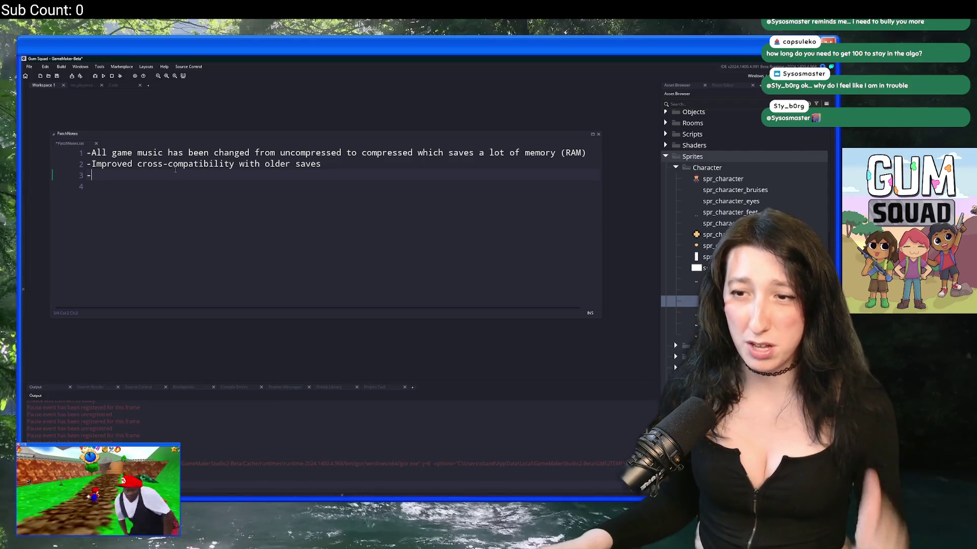
key(super)
Launch Discord and bring its 'Inconsistent Bag on Premium outfits' bug report in front of GameMaker
text(d)
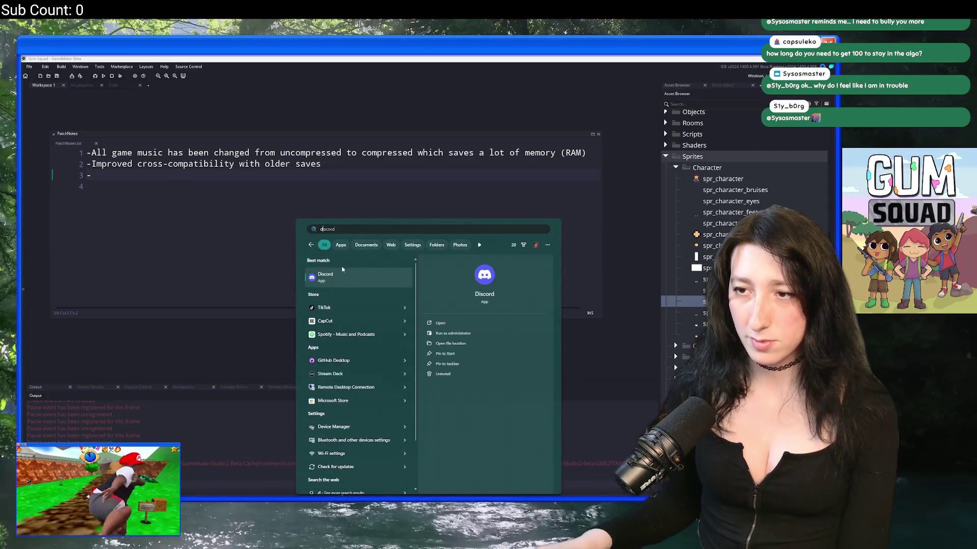
key(Return)
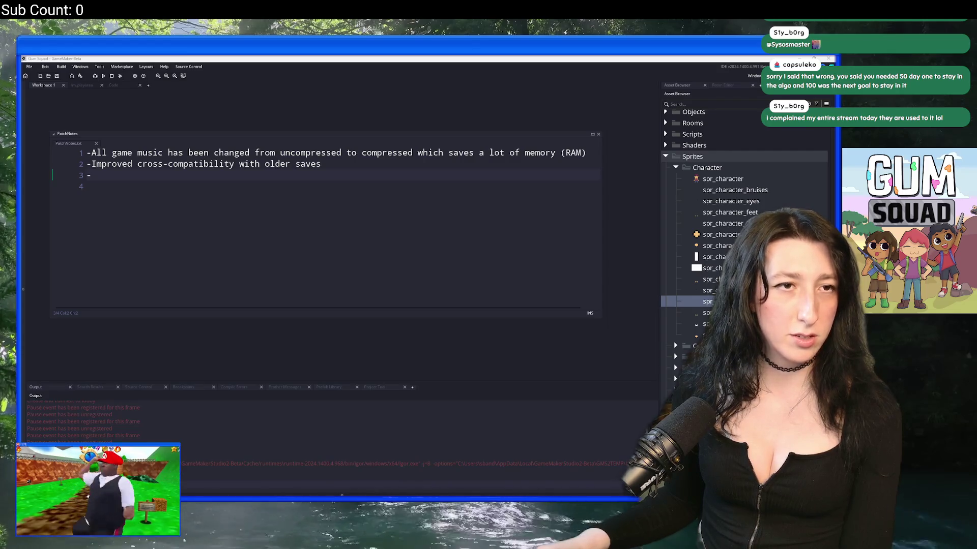
key(alt+Tab)
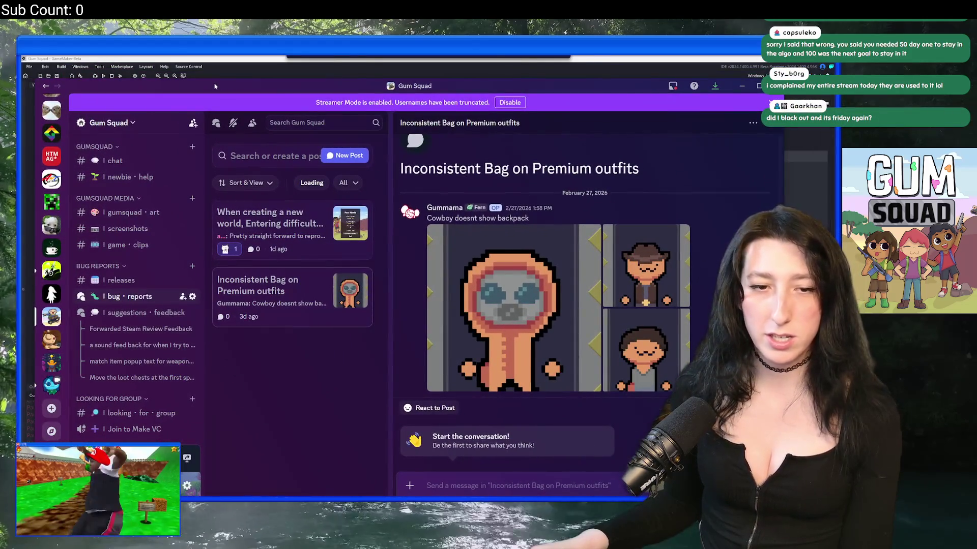
drag(215, 85, 208, 75)
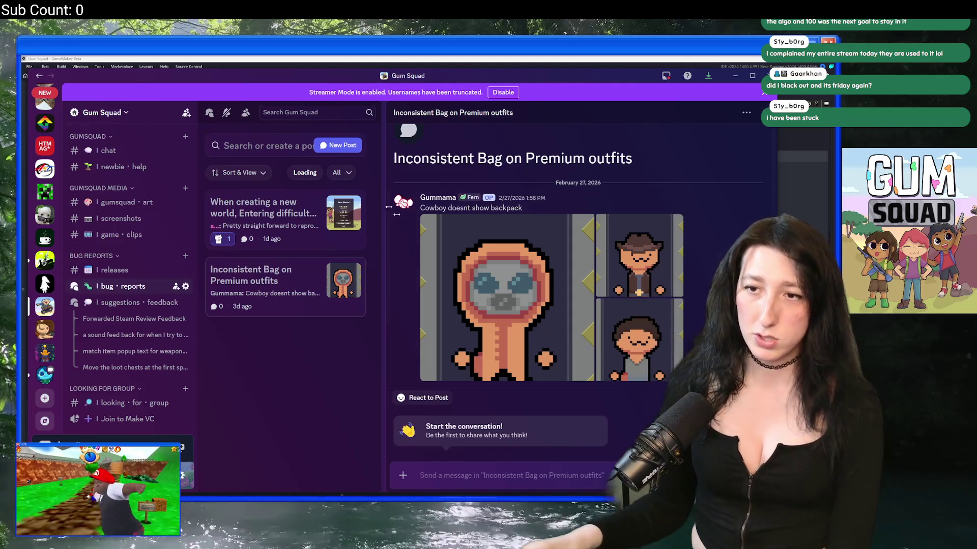
Delete the original message of the 'Inconsistent Bag on Premium outfits' post
right_click(635, 214)
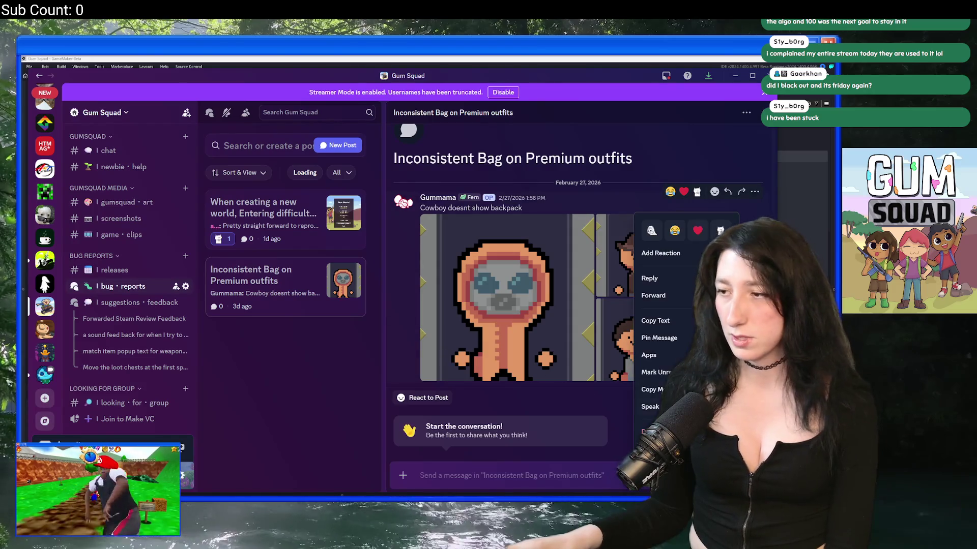
click(653, 432)
click(455, 404)
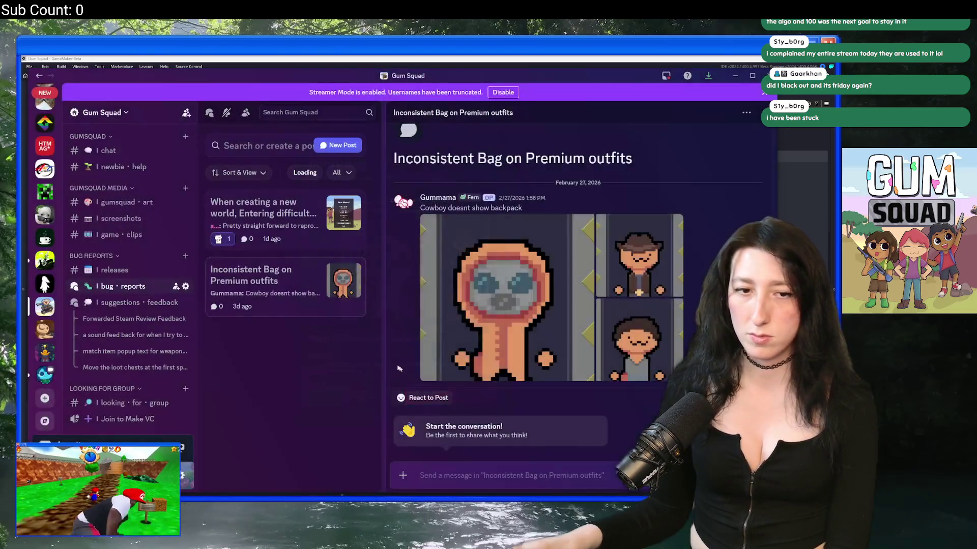
Delete the Inconsistent Bag post and open the new-world difficulty settings bug report
right_click(294, 286)
click(322, 449)
click(446, 308)
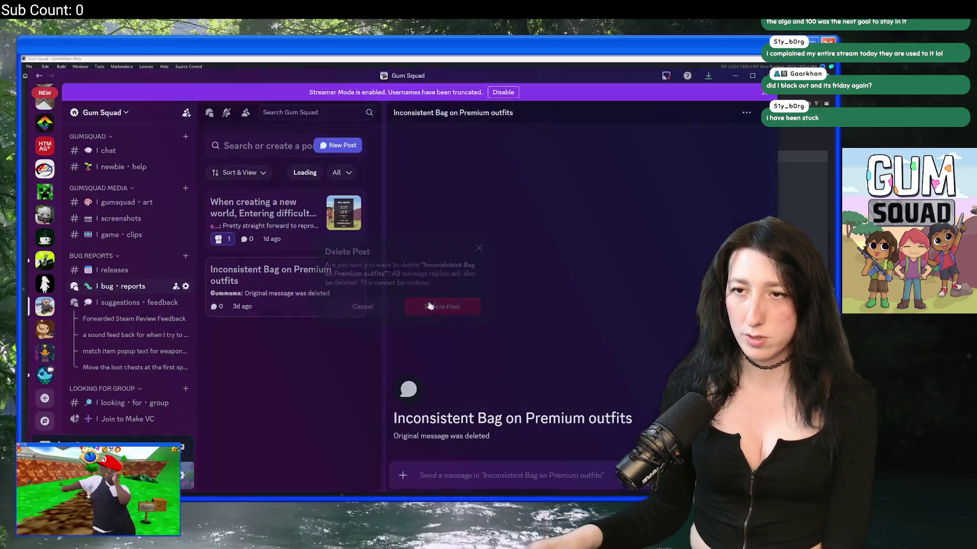
click(302, 219)
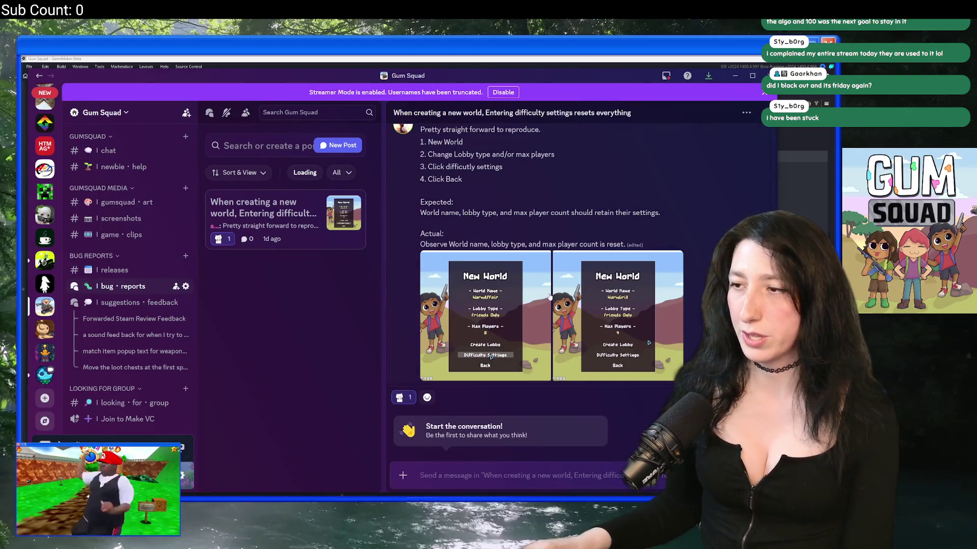
key(alt+Tab)
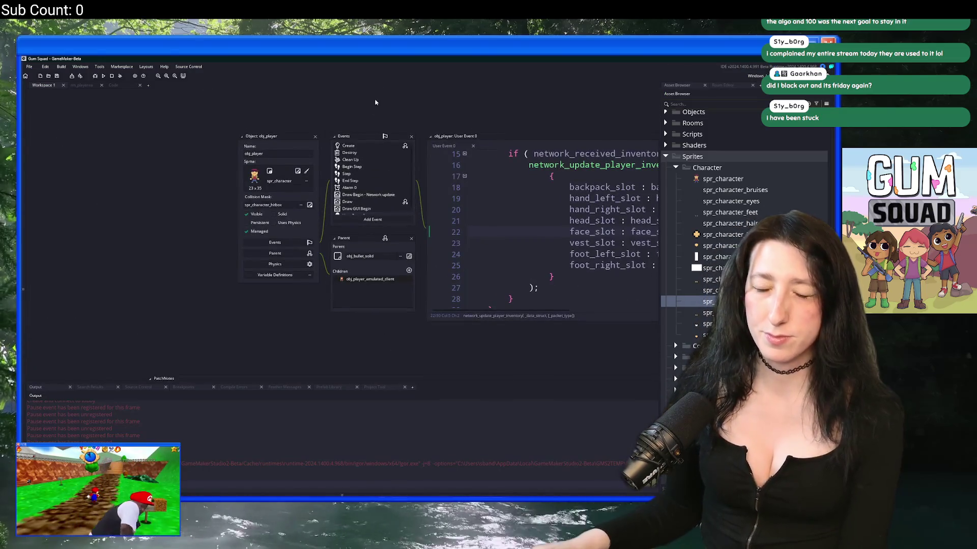
Find all uses of 'difficulty' project-wide and jump to the match in obj_ui_newworld
key(ctrl+t)
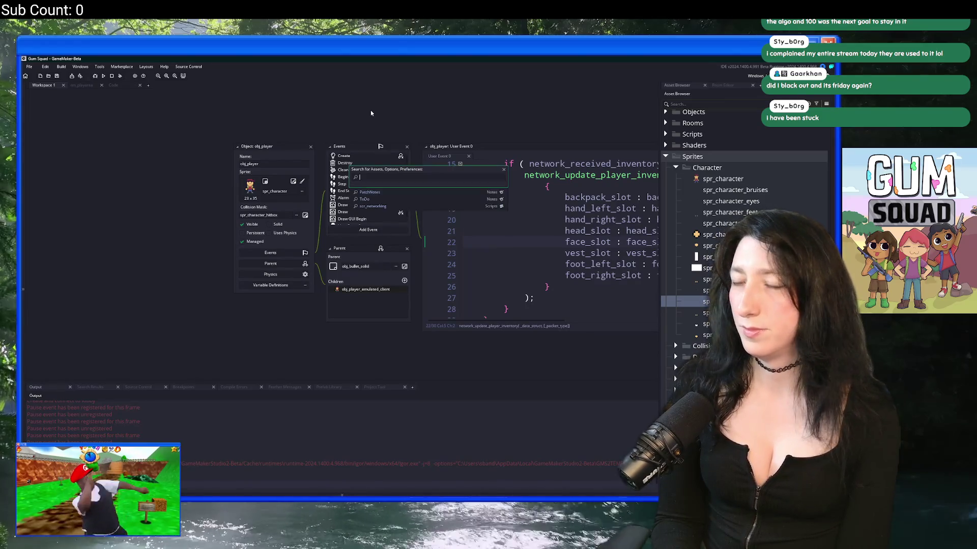
key(ctrl+shift+f)
text(difficulty)
key(Return)
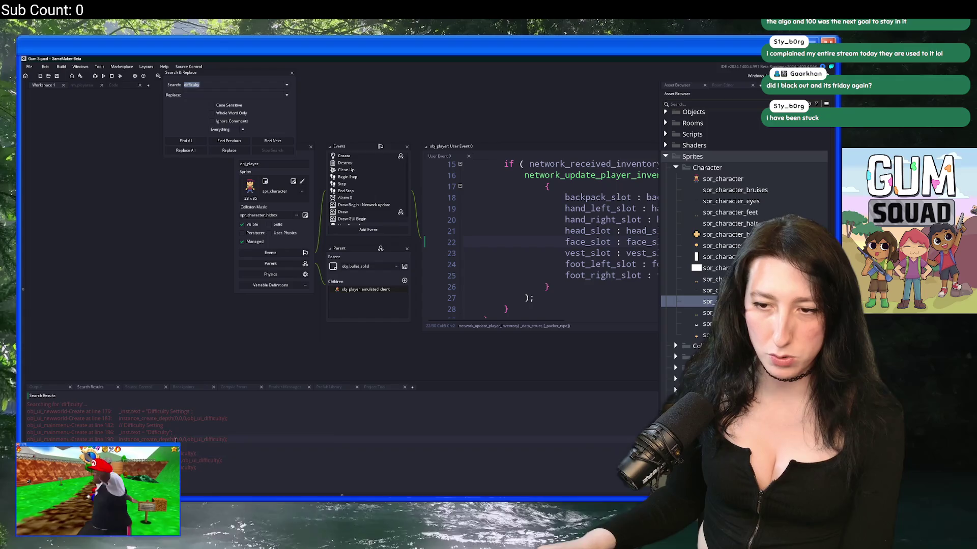
double_click(168, 418)
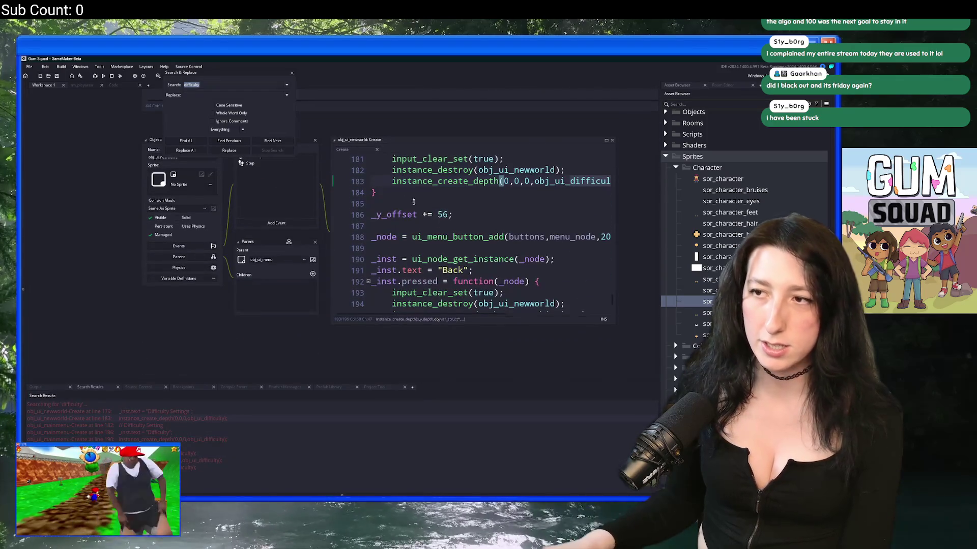
Open obj_ui_difficulty's Create event in its own tab and select global.GameSettings on line 46
middle_click(572, 181)
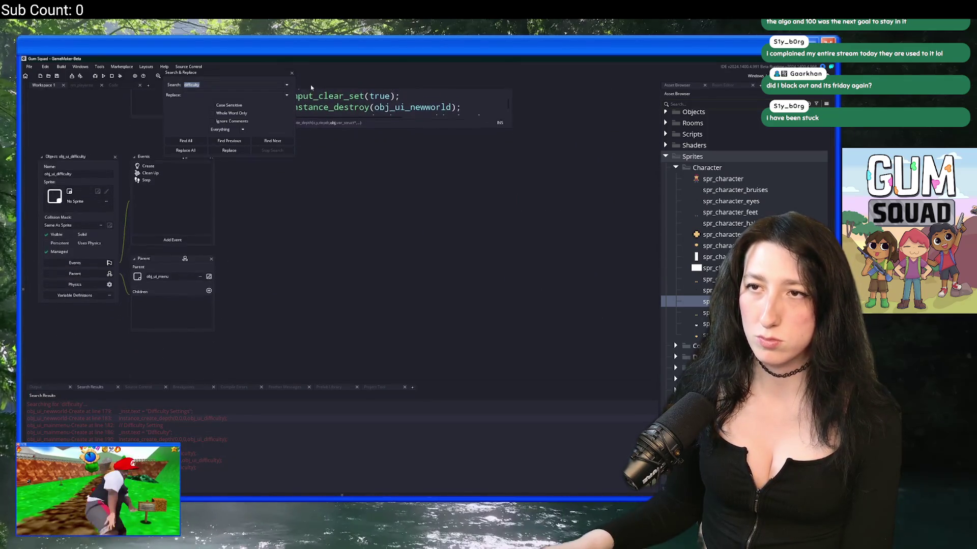
click(291, 74)
double_click(192, 156)
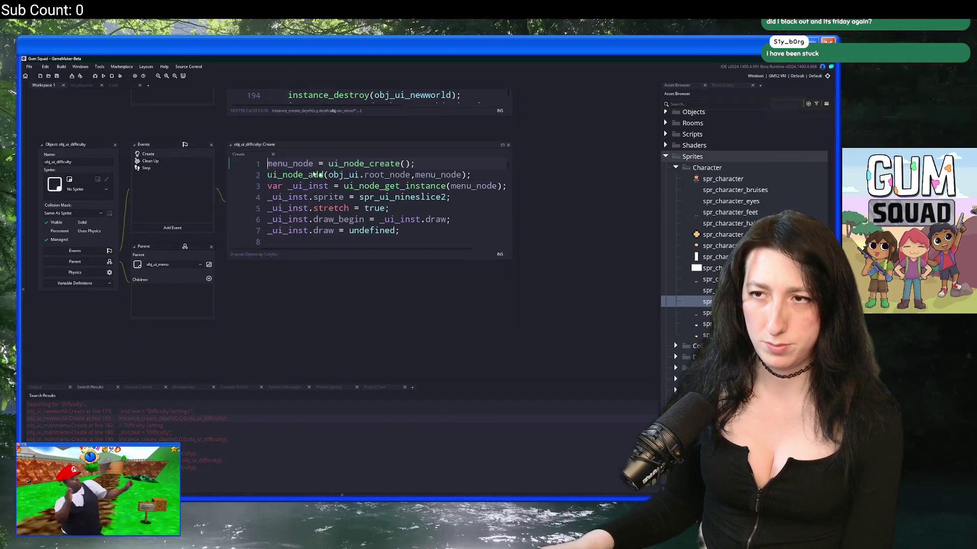
click(502, 146)
scroll(288, 263, down, 8)
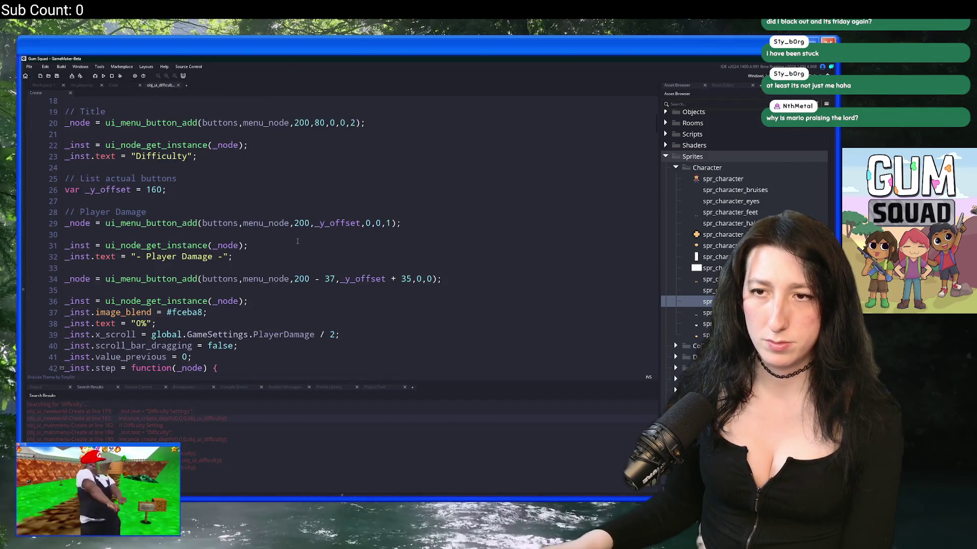
scroll(288, 264, down, 1)
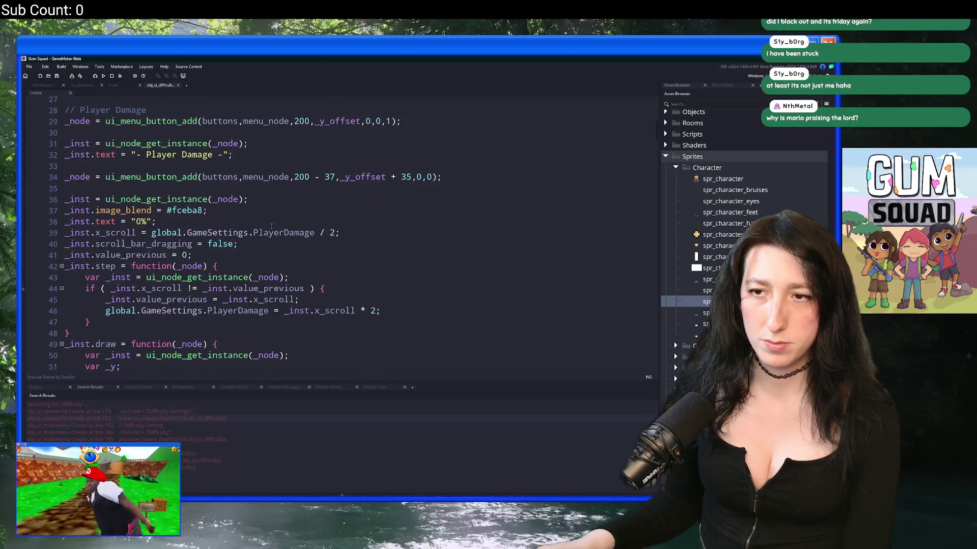
scroll(397, 249, down, 2)
drag(205, 260, 105, 260)
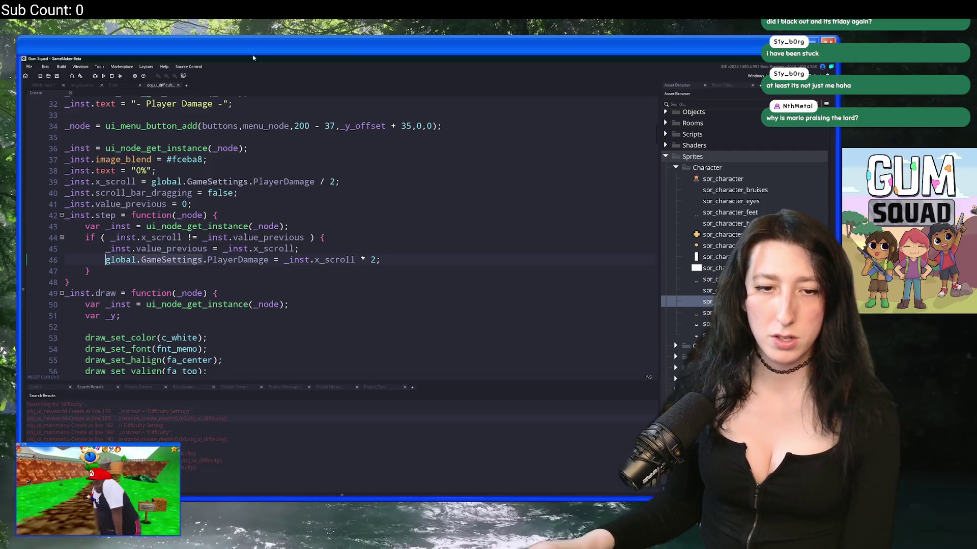
scroll(289, 314, up, 12)
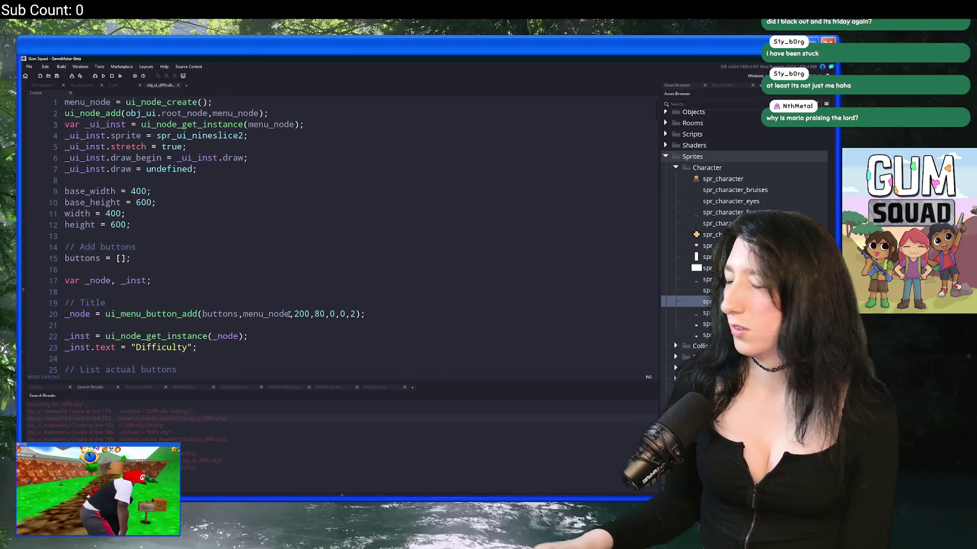
key(ctrl+t)
Delete the empty fourth line in PatchNotes.txt and save the file
text(scr)
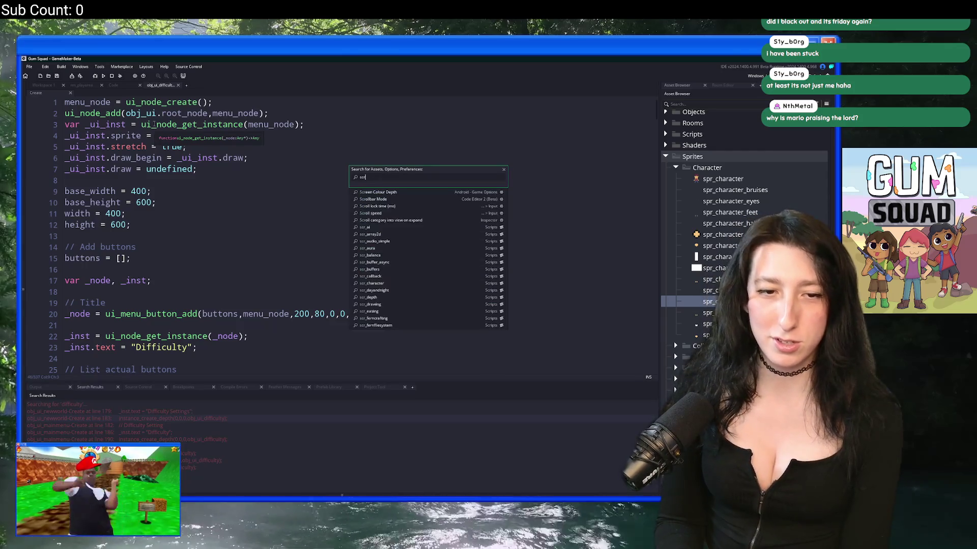
key(ctrl+Tab)
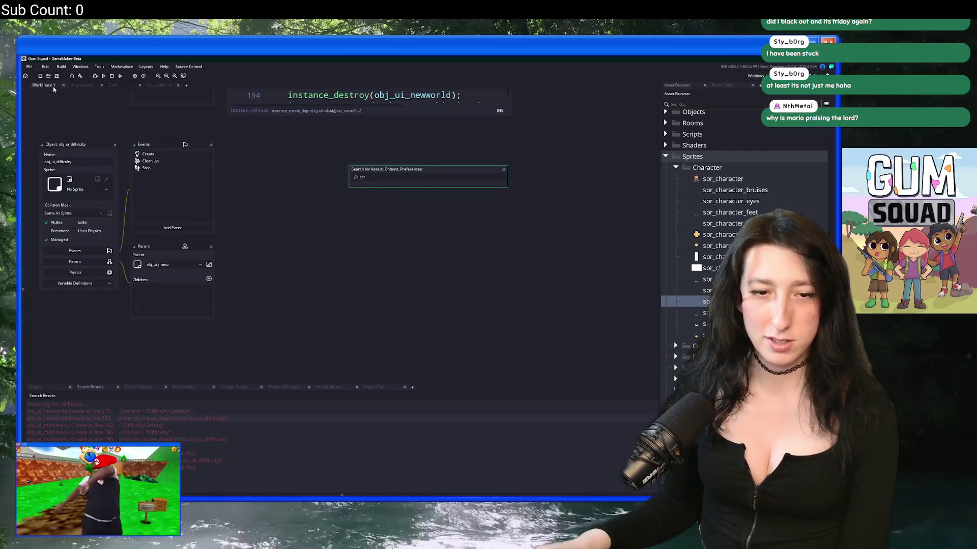
drag(136, 146, 189, 258)
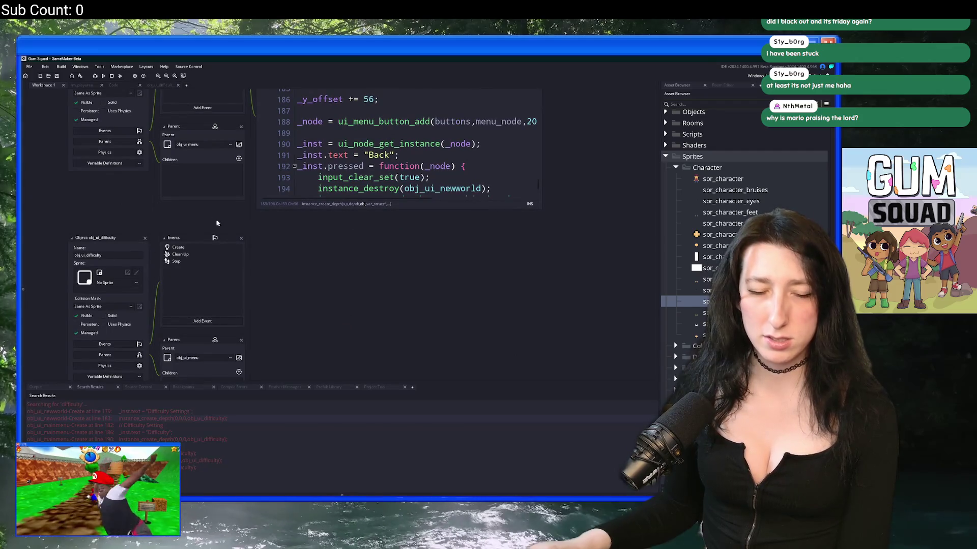
scroll(290, 254, up, 5)
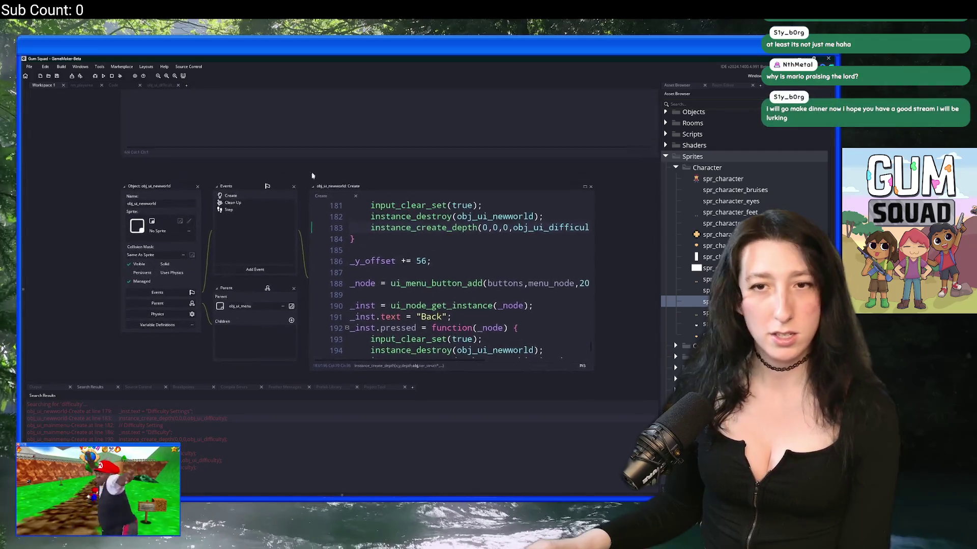
scroll(304, 201, up, 2)
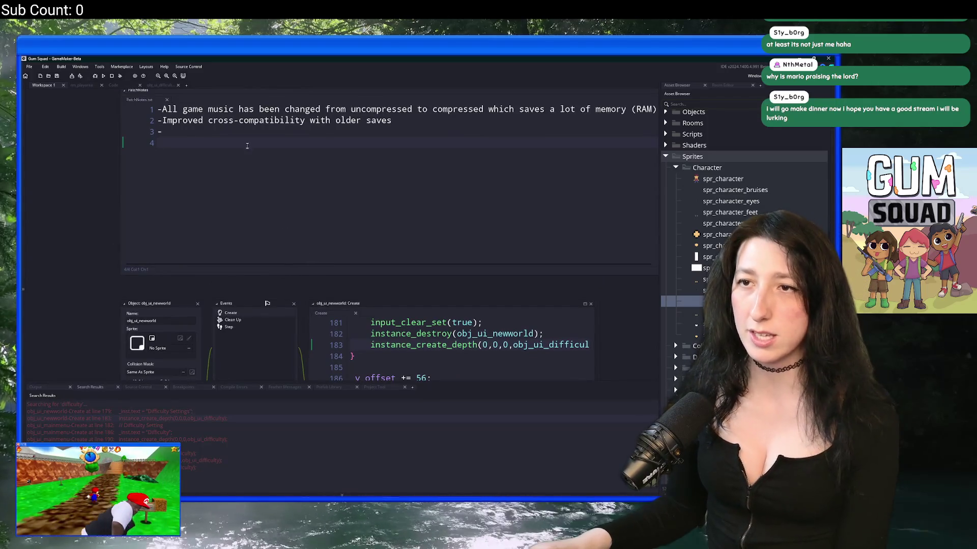
key(BackSpace)
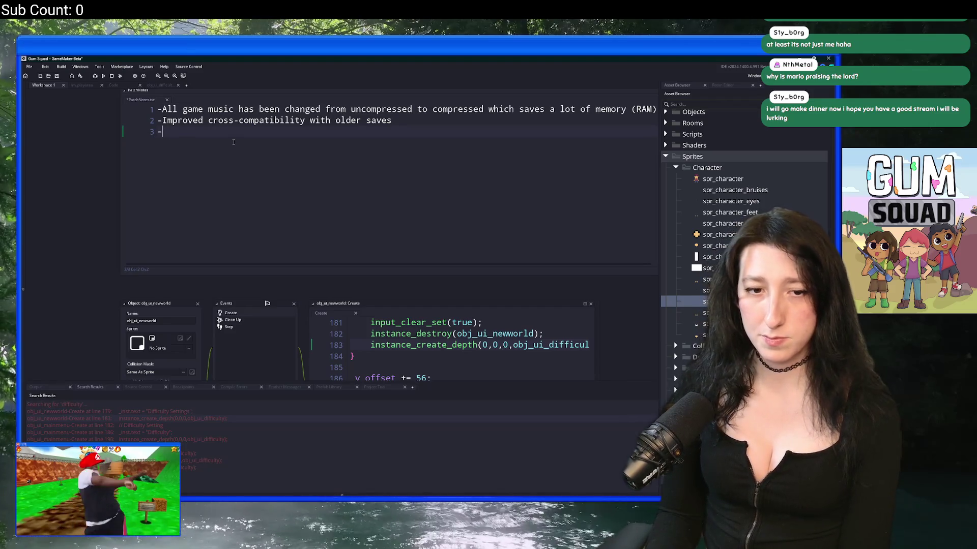
key(ctrl+s)
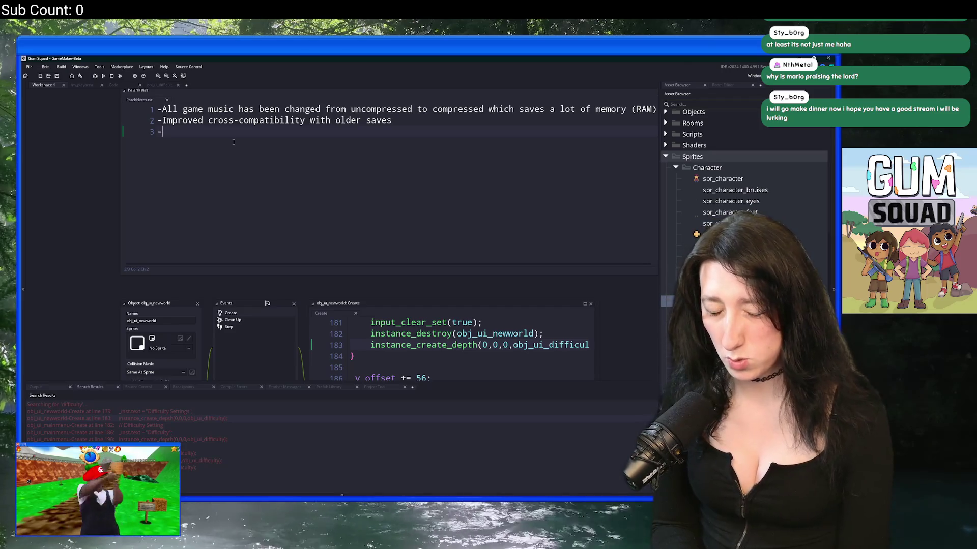
scroll(239, 175, up, 10)
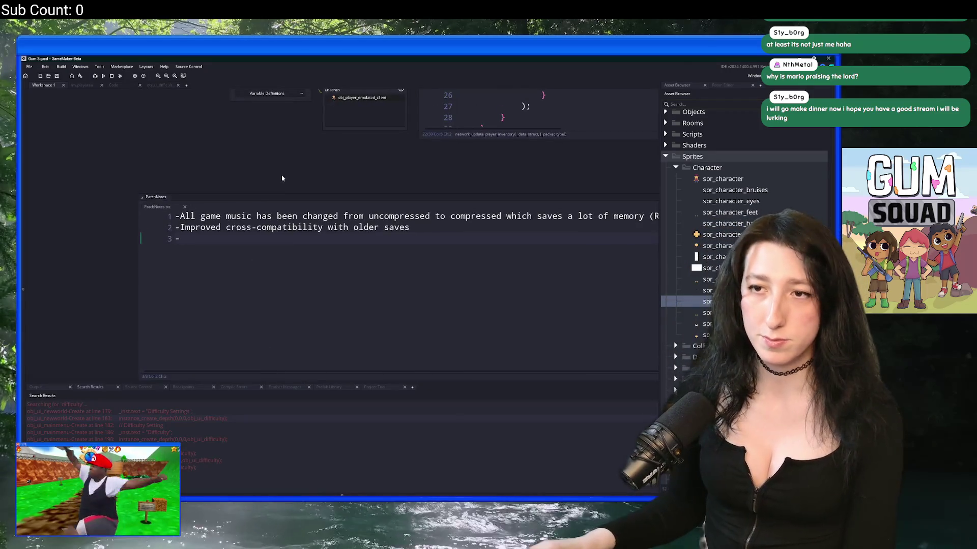
scroll(251, 360, down, 5)
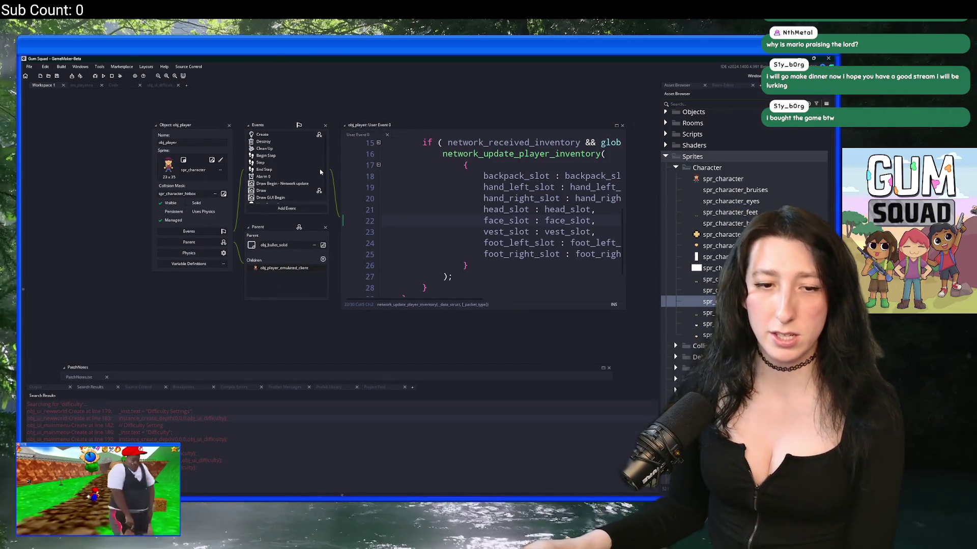
Open the scr_ui script from the asset search
scroll(311, 144, up, 2)
key(ctrl+t)
text(sc)
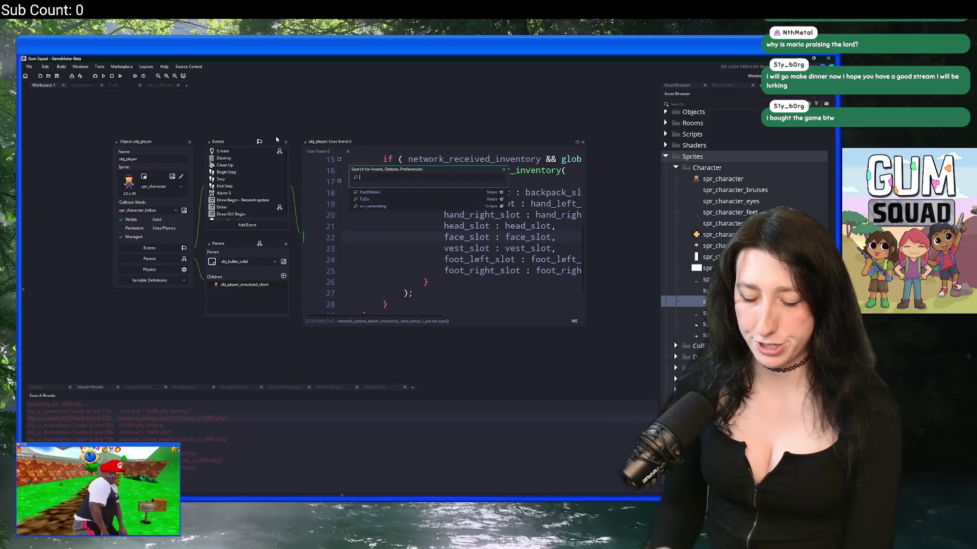
text(r_ui)
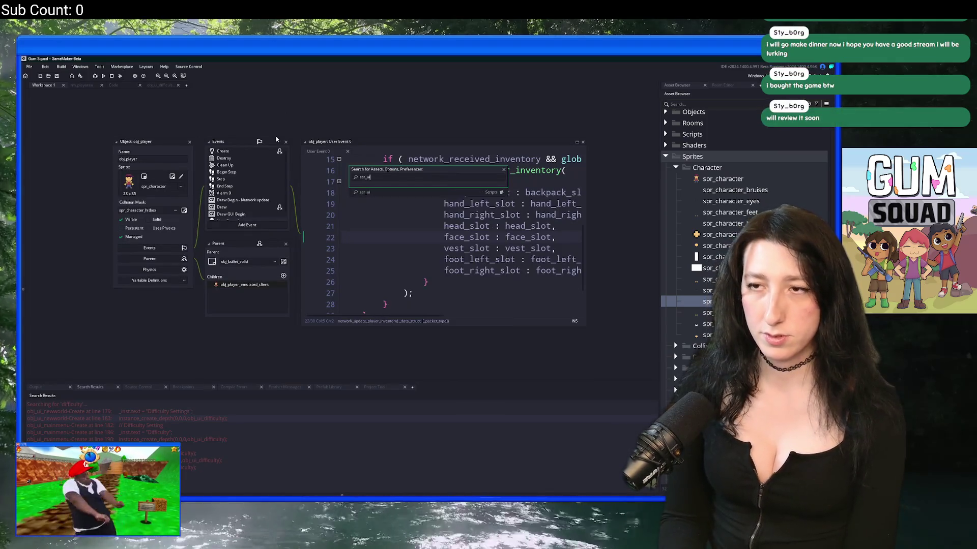
key(Return)
Insert global.Network_Lobby_Privacy via autocomplete, start a search for it, then remove the temporary line
click(243, 199)
key(Return)
text(obal.Lobbyud)
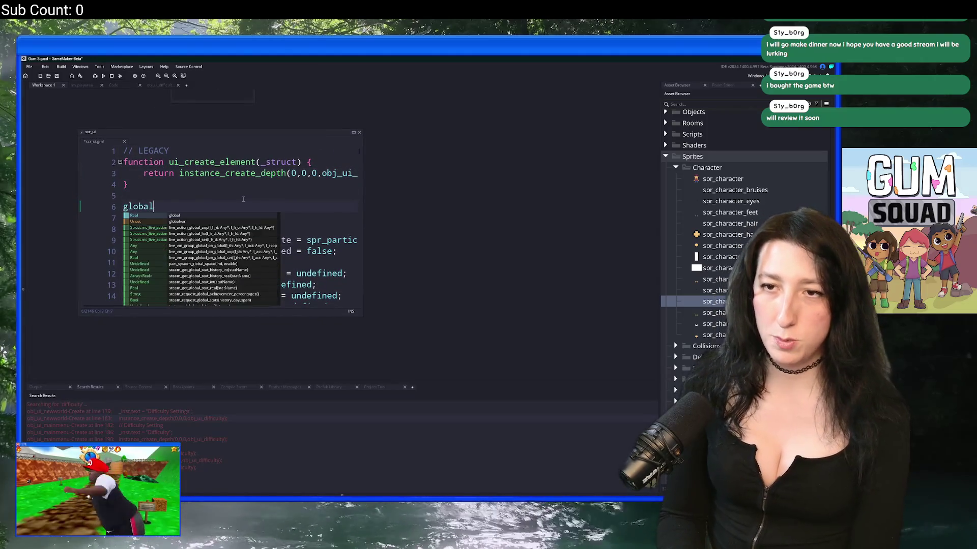
key(BackSpace)
key(BackSpace)
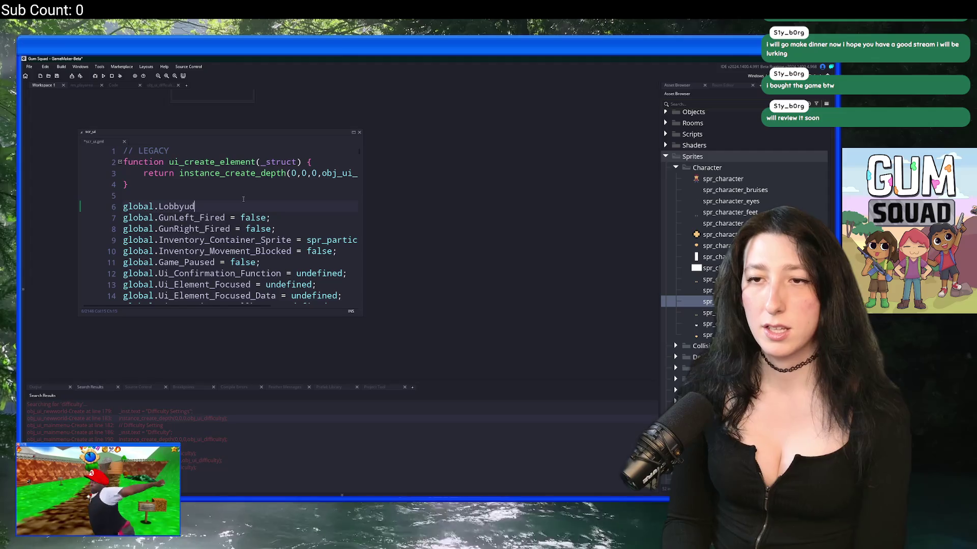
text(_Play)
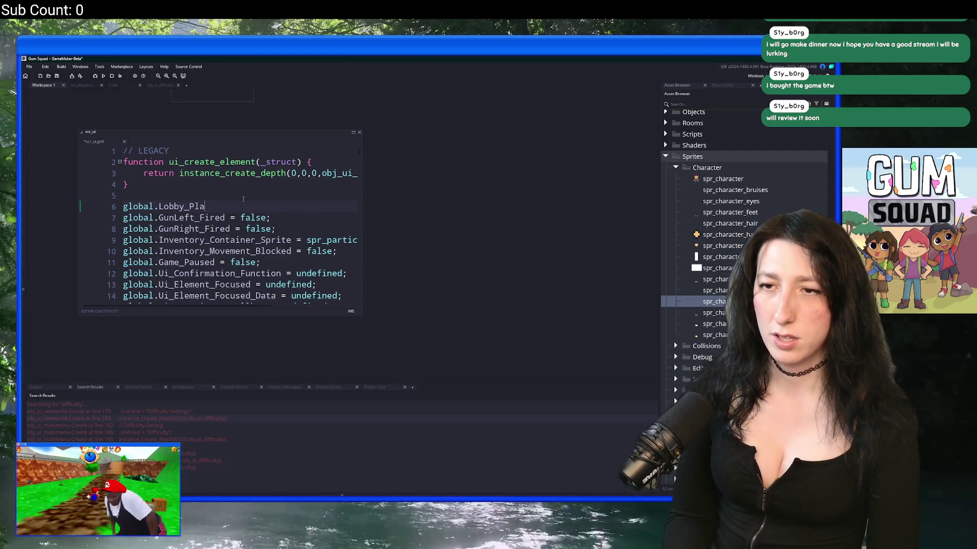
key(BackSpace)
key(BackSpace)
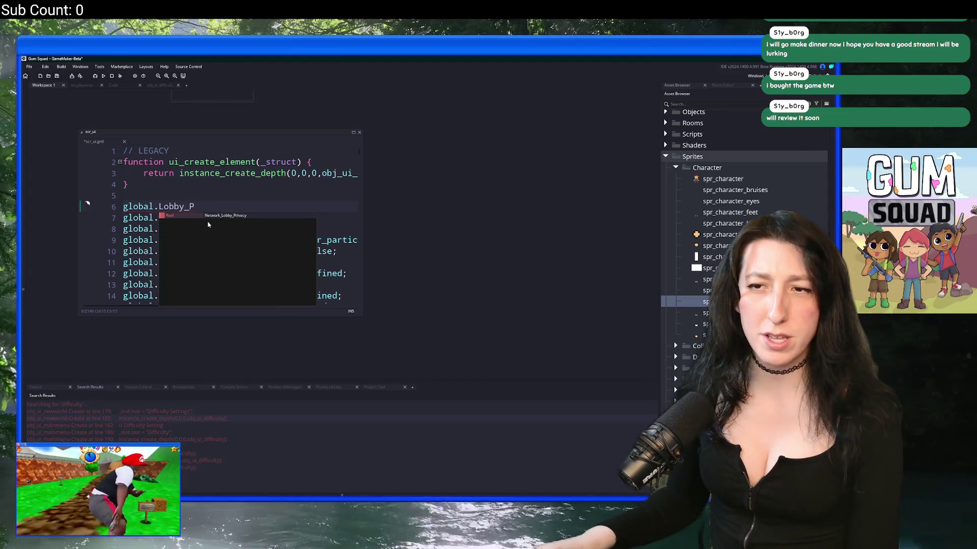
click(214, 216)
key(ctrl+f)
key(ctrl+BackSpace)
key(ctrl+BackSpace)
key(ctrl+BackSpace)
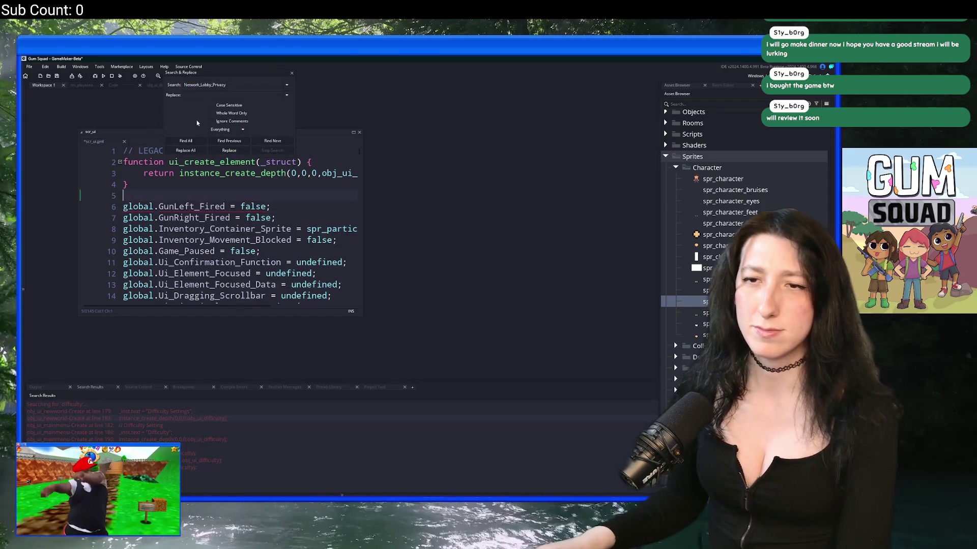
List all Network_Lobby_Privacy uses and open its declaration in scr_networking, widening the editor
click(195, 140)
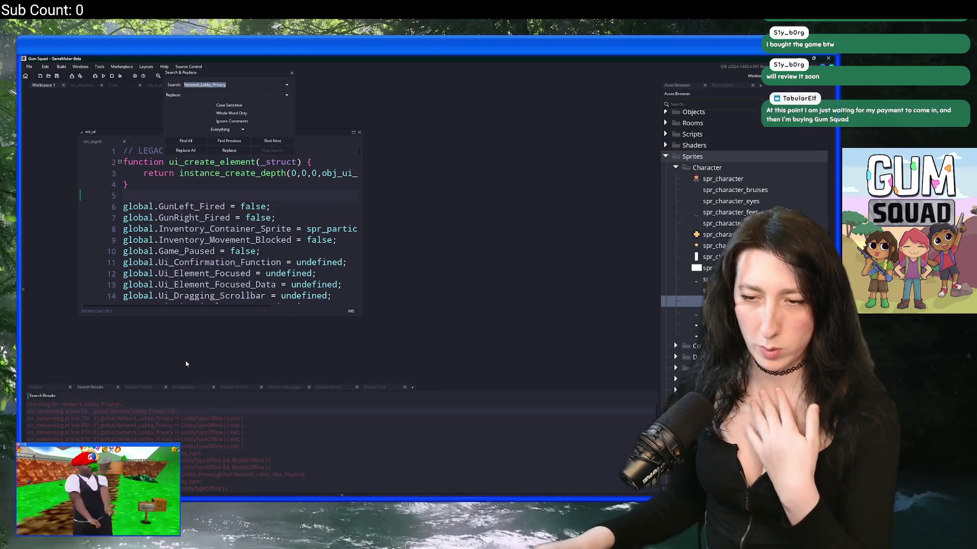
double_click(150, 414)
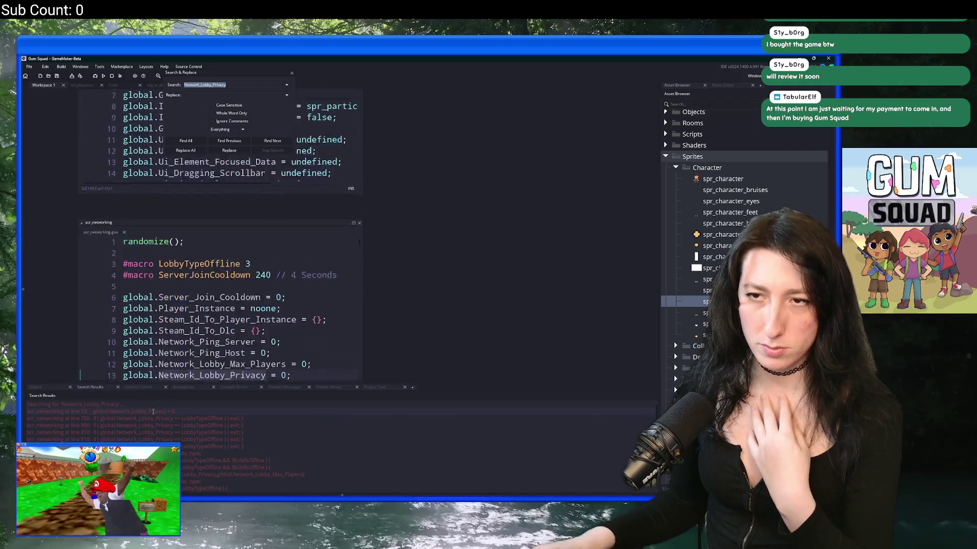
drag(361, 320, 465, 316)
click(292, 73)
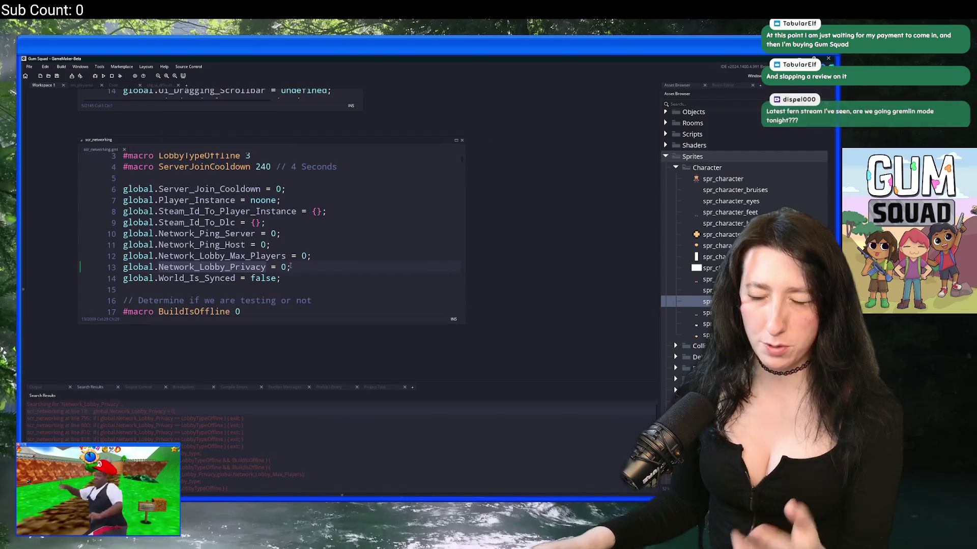
Find all project uses of global.Network_Lobby_Max_Players from line 12
click(150, 256)
double_click(150, 256)
key(ctrl+shift+f)
key(Return)
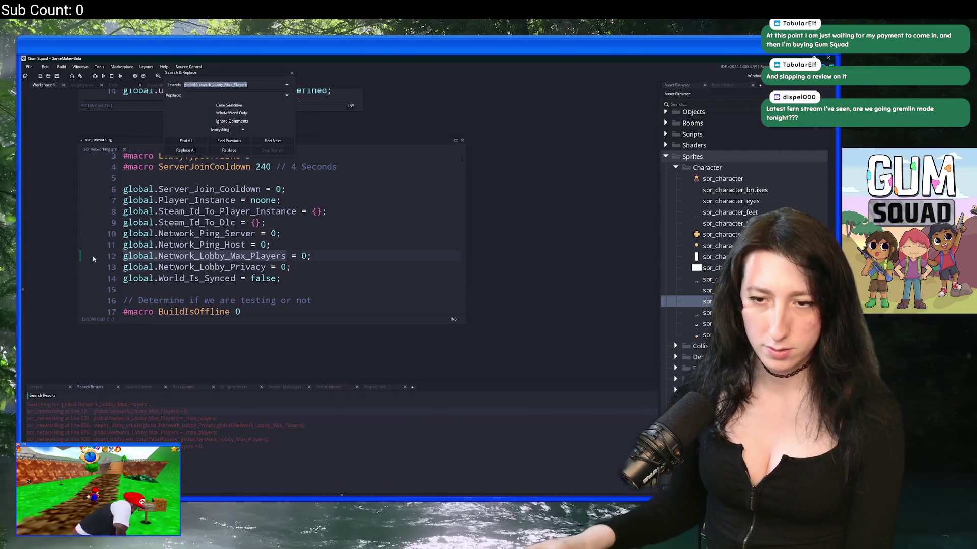
click(284, 256)
key(Home)
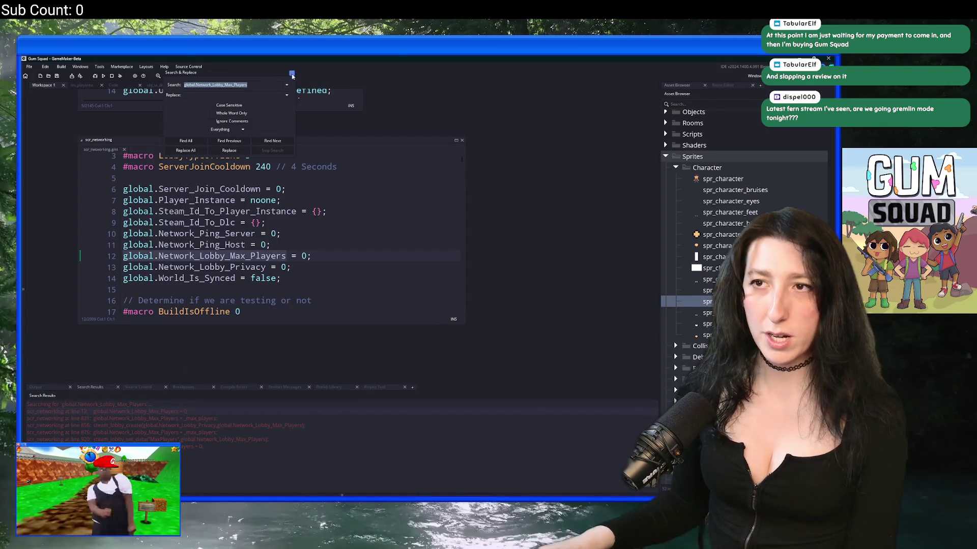
click(345, 180)
key(ctrl+t)
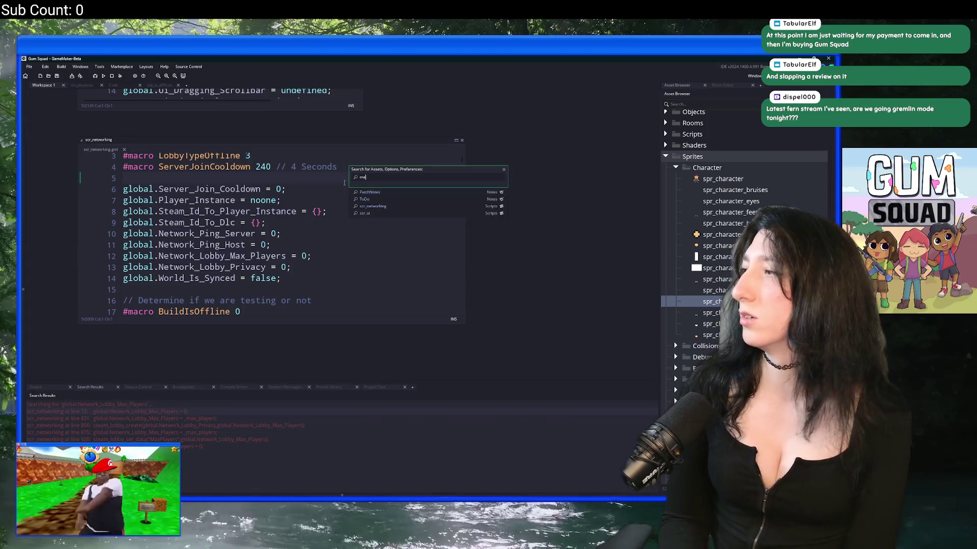
Search assets for obj_ui_newworld and open its Create event code
text(n)
key(BackSpace)
key(BackSpace)
key(BackSpace)
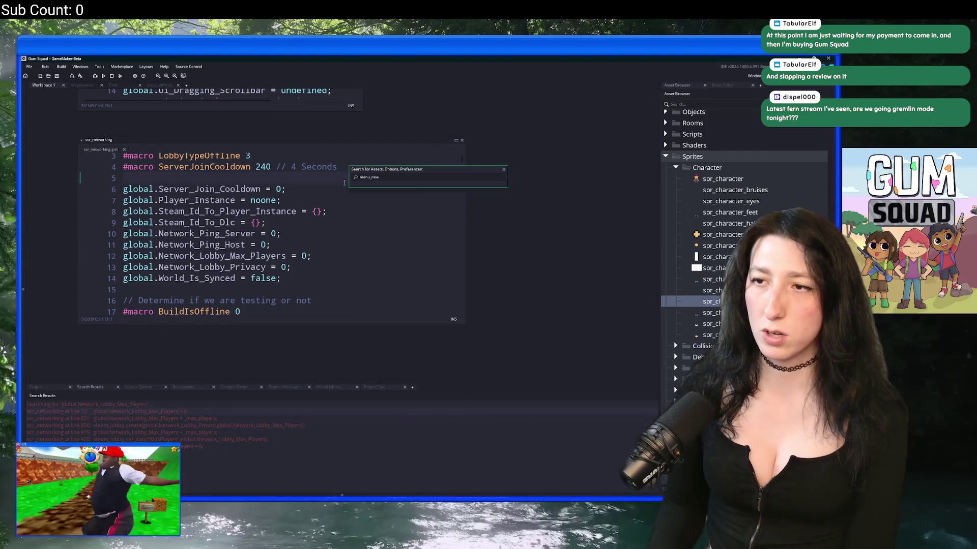
text(newwor)
key(Down)
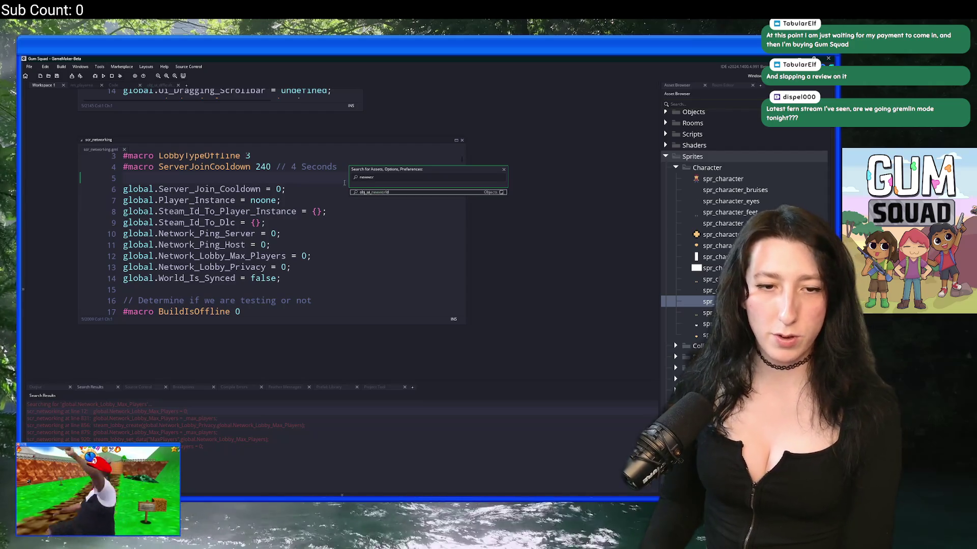
key(Return)
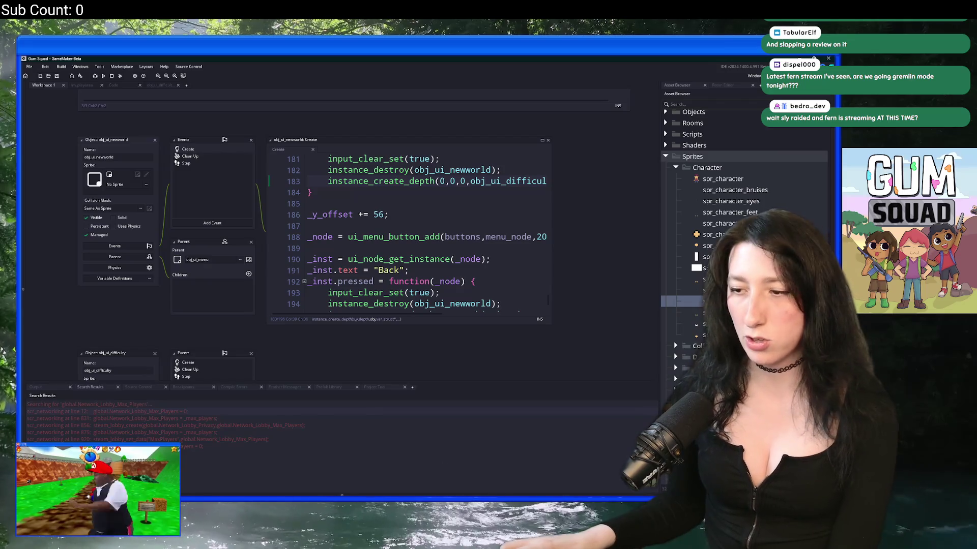
key(alt+Tab)
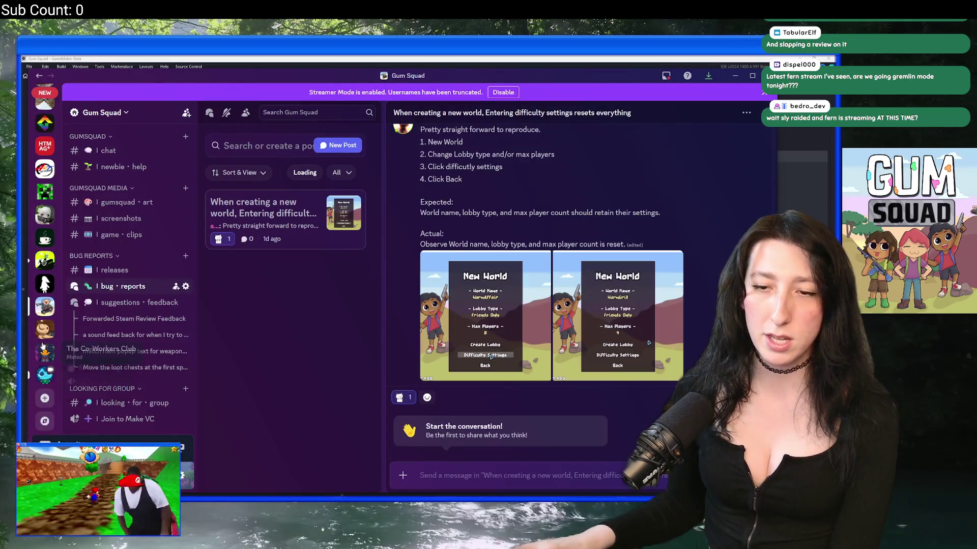
mouse_move(43, 354)
mouse_down()
mouse_move(45, 367)
mouse_move(44, 355)
mouse_up()
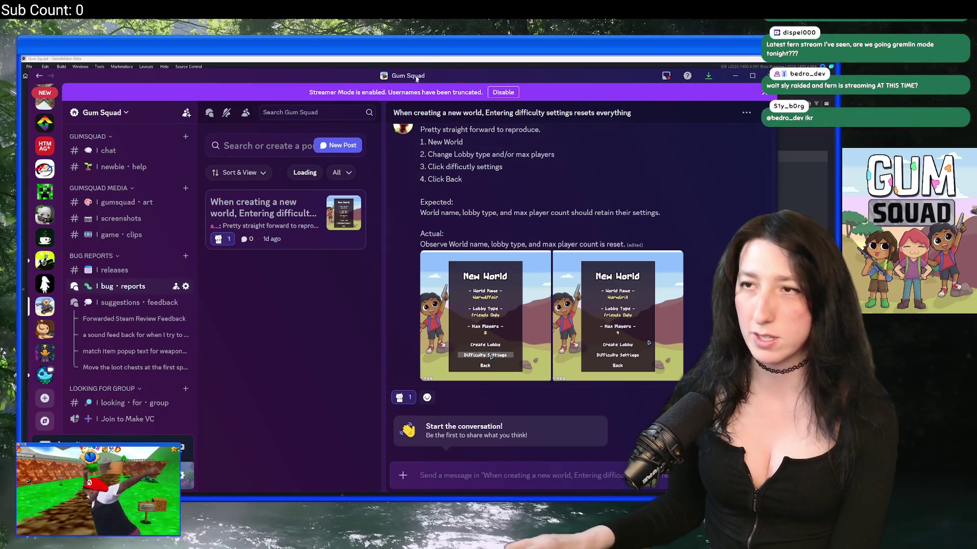
click(420, 61)
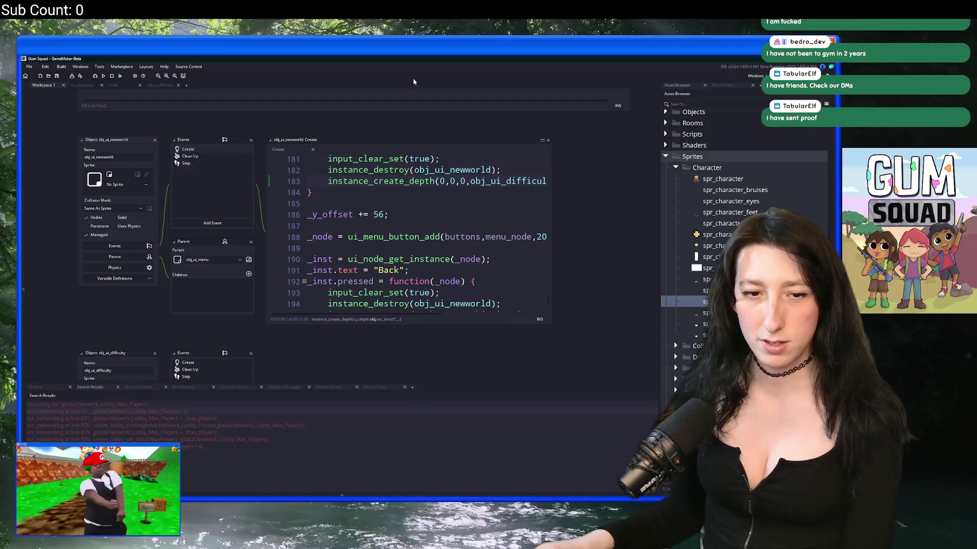
key(alt+Tab)
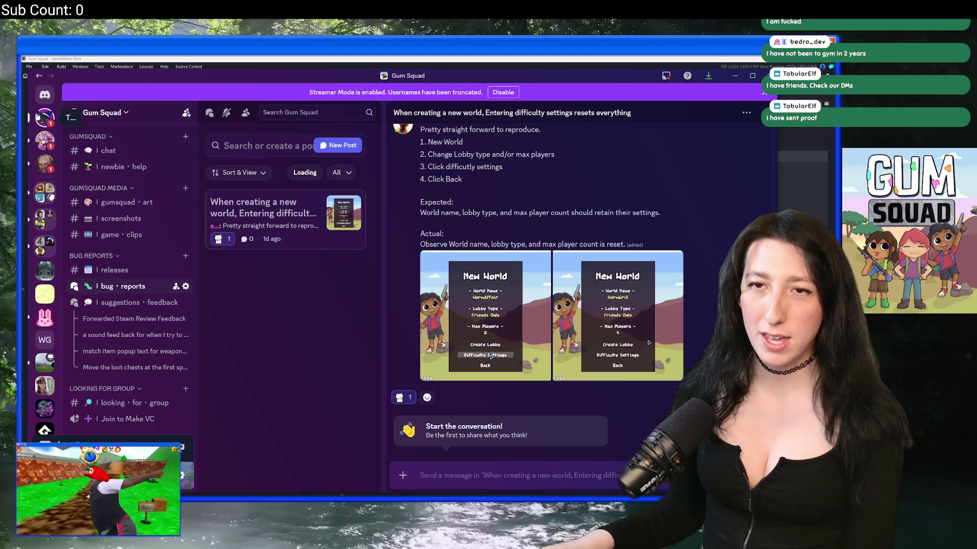
click(38, 117)
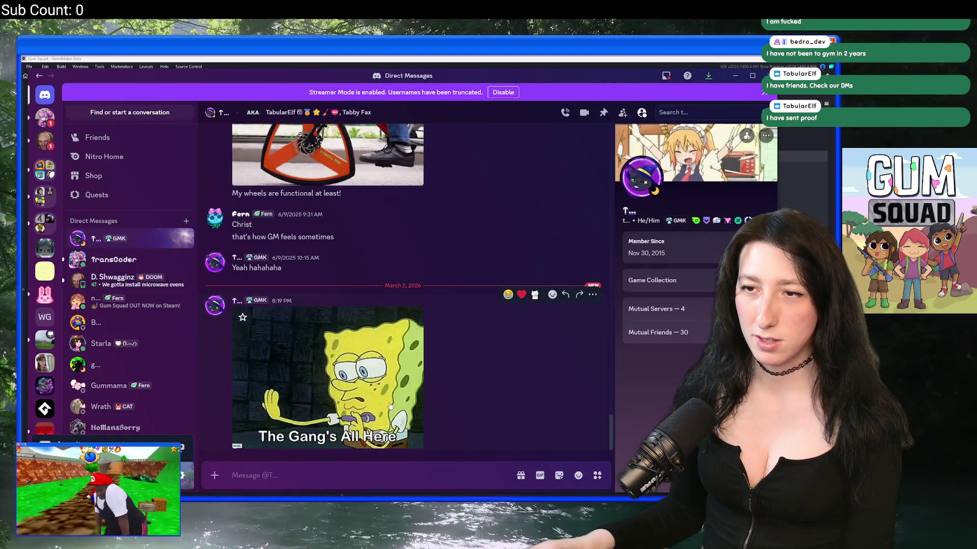
click(390, 405)
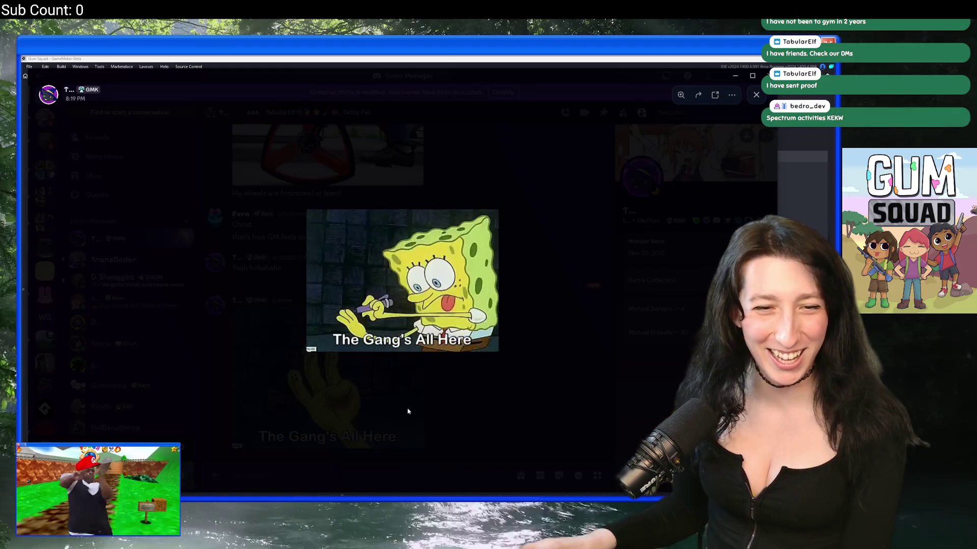
click(408, 411)
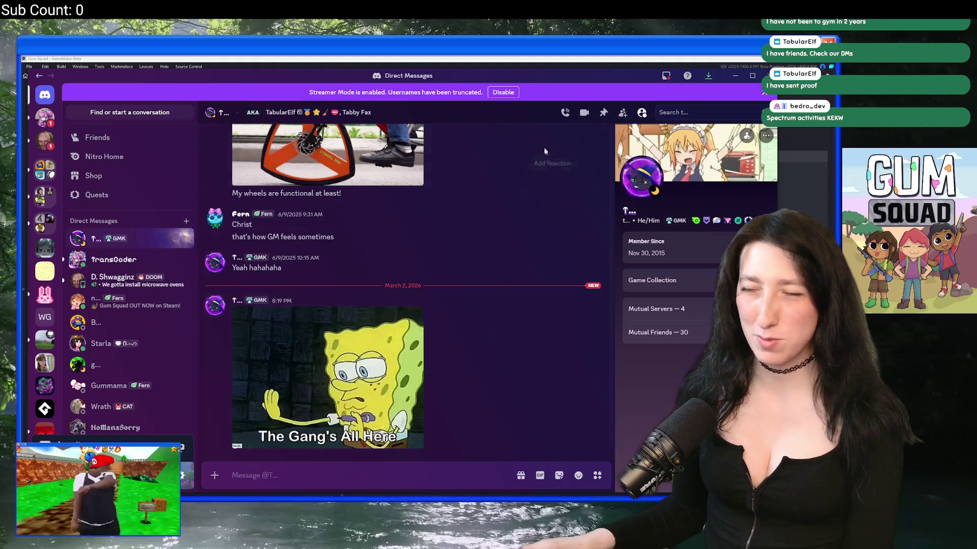
key(alt+Tab)
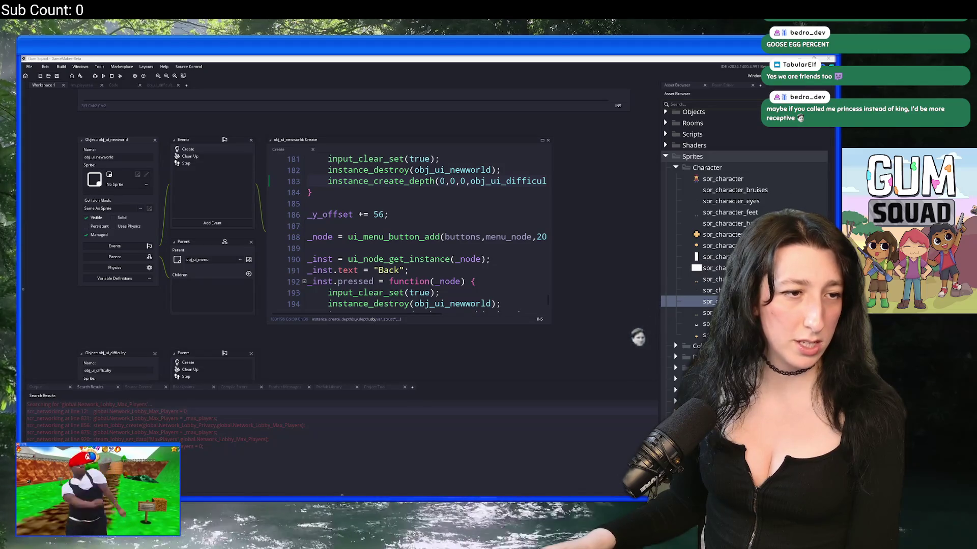
Switch to Discord's bug report on difficulty settings resetting world name, lobby type and max players
key(alt+Tab)
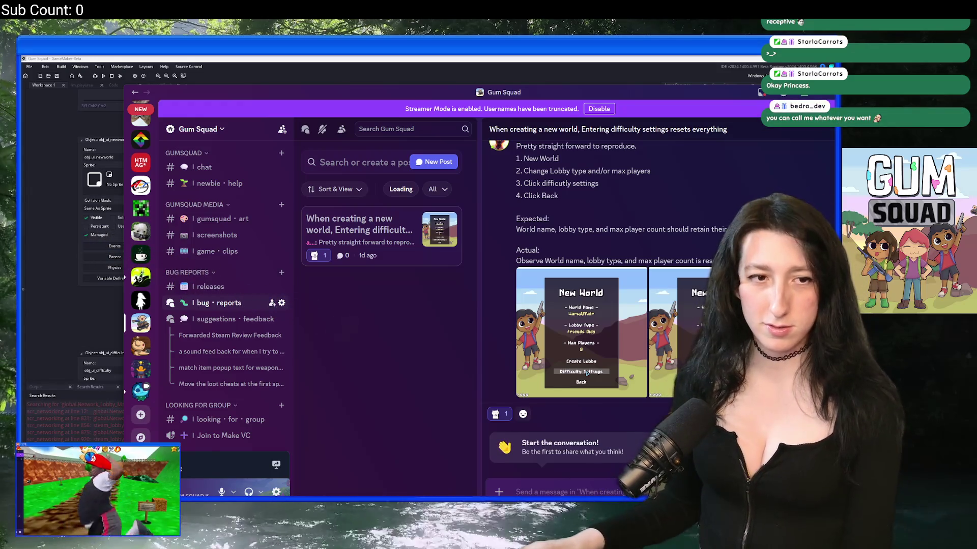
Move Discord aside and minimize it to reveal obj_ui_newworld's Create code again
drag(439, 93, 358, 74)
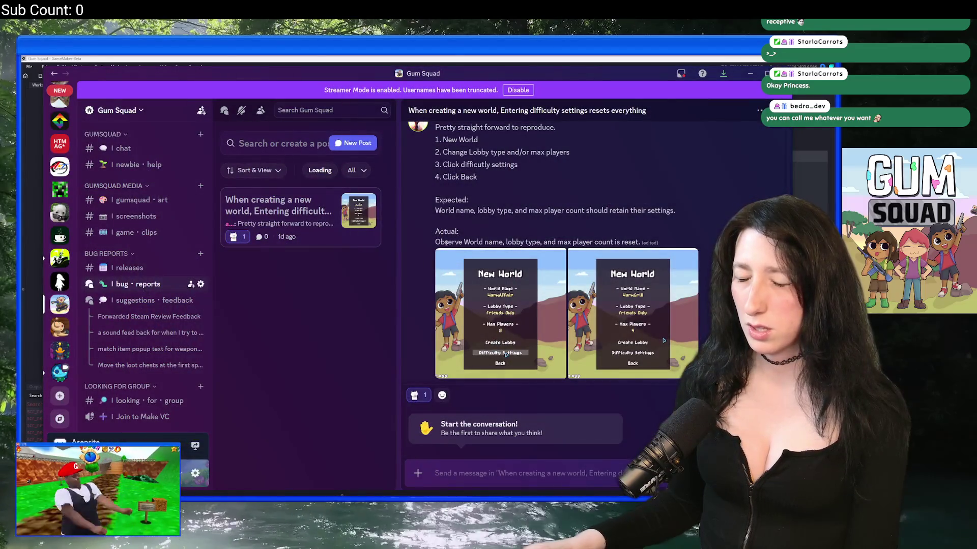
click(750, 74)
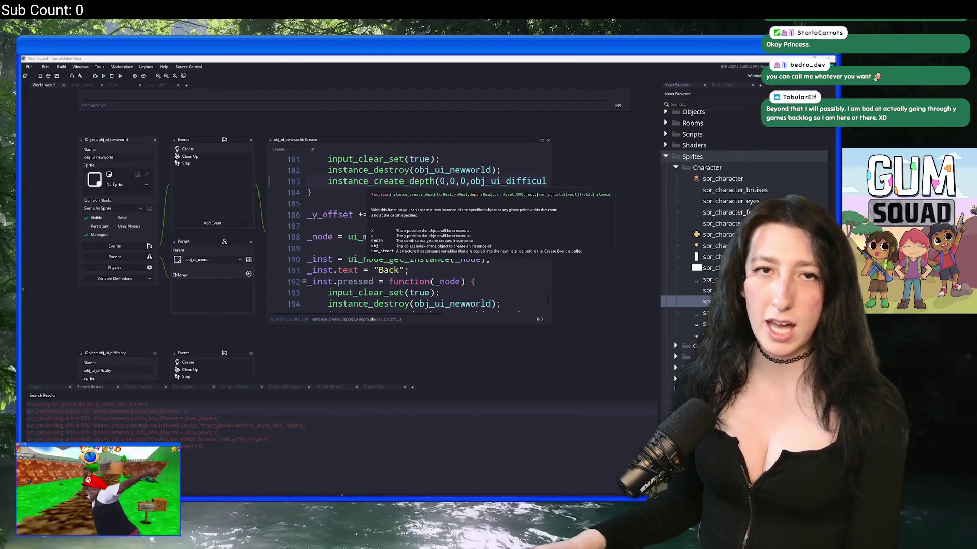
scroll(407, 229, up, 3)
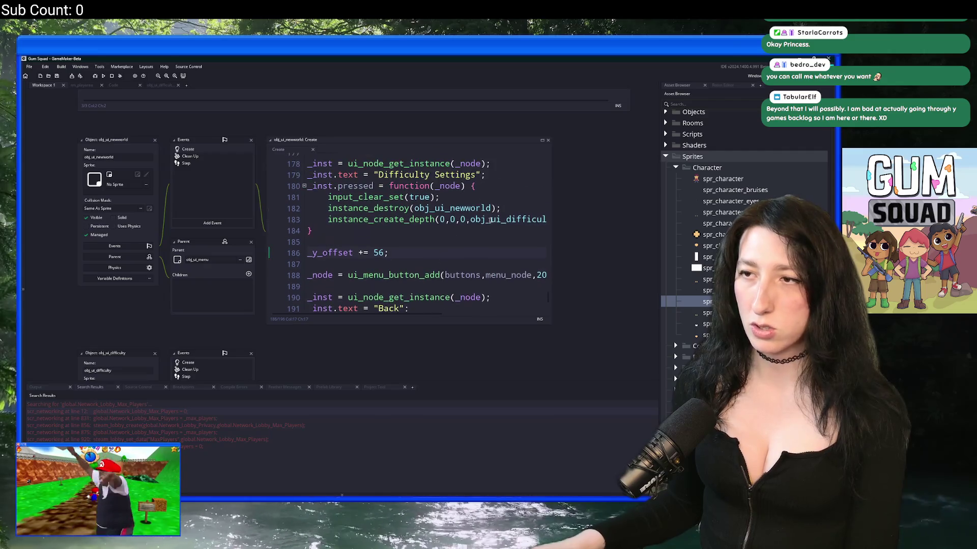
Expand the Create code to a full editor and add a blank line above instance_destroy
click(542, 140)
scroll(323, 282, up, 13)
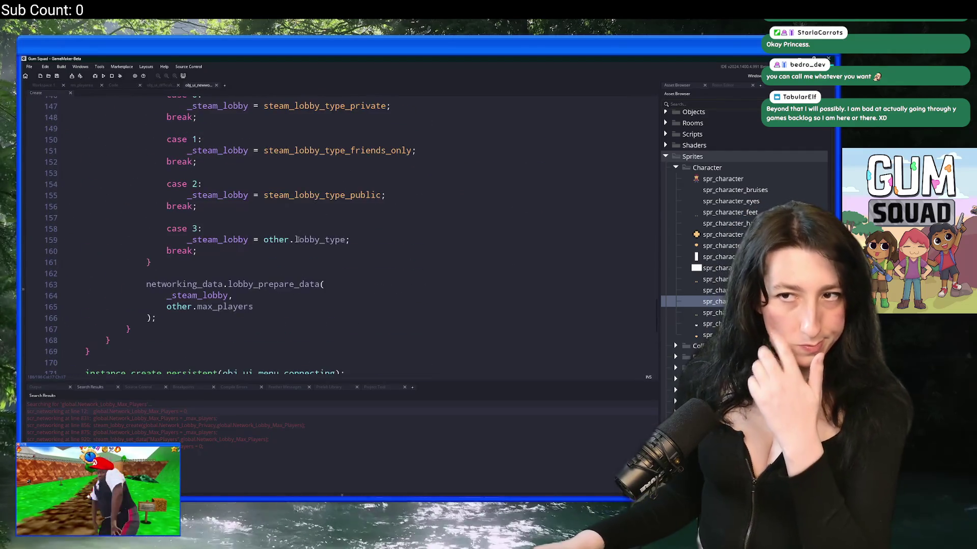
scroll(283, 266, up, 5)
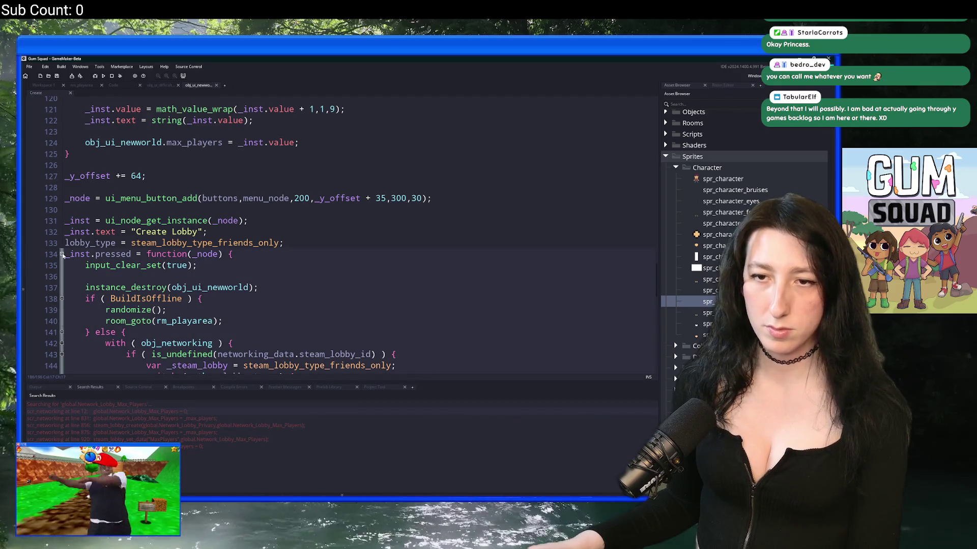
click(222, 287)
scroll(236, 253, down, 2)
scroll(237, 253, down, 3)
key(Down)
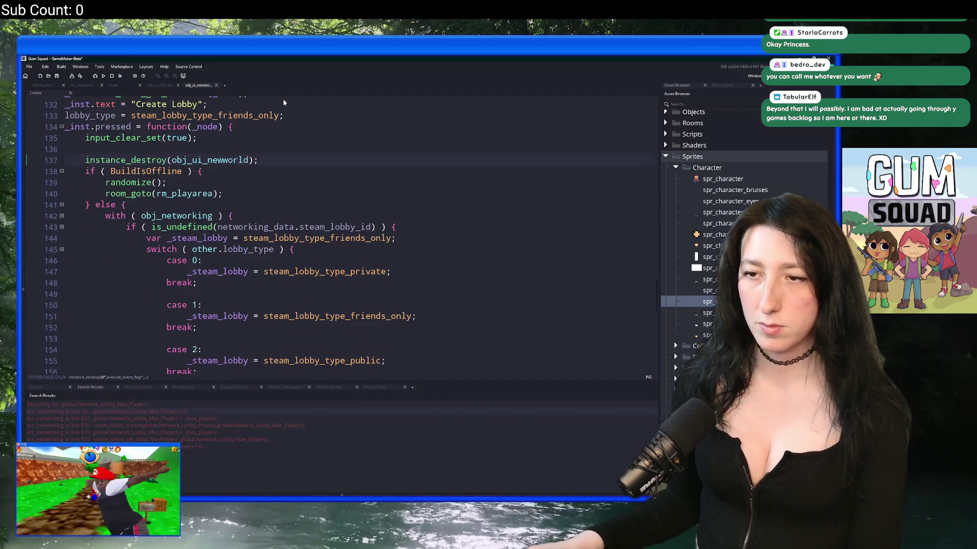
click(314, 136)
key(Return)
key(Return)
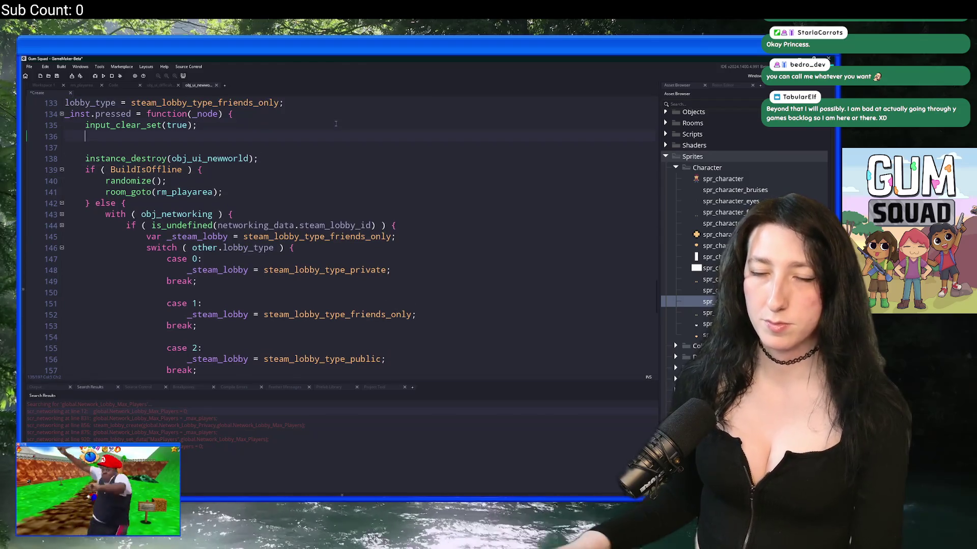
Write global.Network_Lobby_Privacy on the new line using paste and autocomplete
key(Up)
text(global.Network_Lobby_Max_Players)
drag(285, 149, 192, 147)
key(BackSpace)
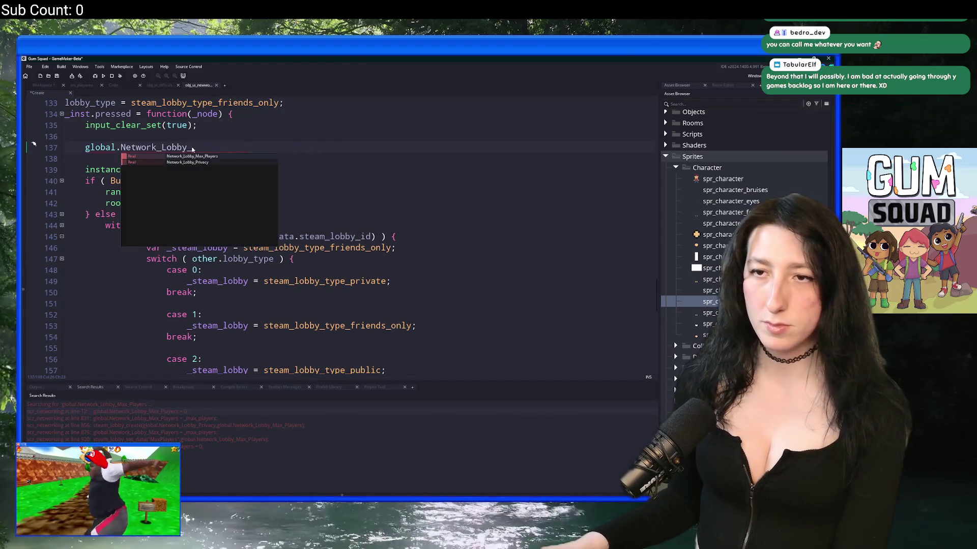
click(215, 163)
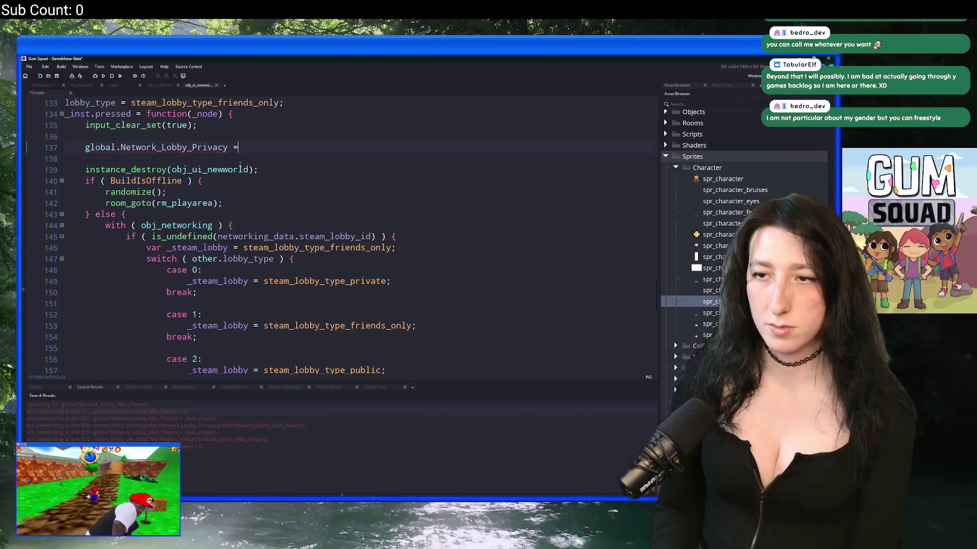
Assign _steam_lobby, copied from line 149, to global.Network_Lobby_Privacy and select the line
double_click(219, 280)
key(ctrl+c)
click(242, 147)
key(ctrl+v)
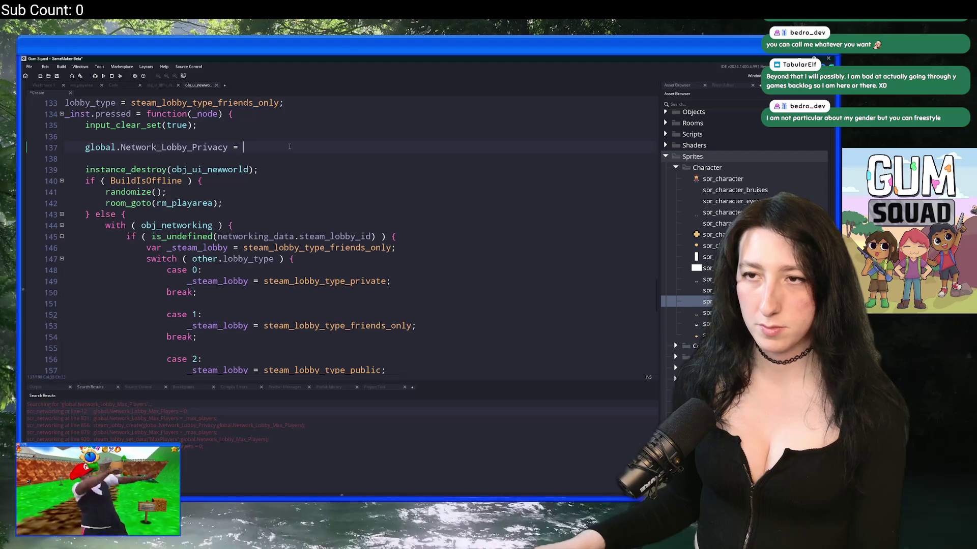
drag(327, 149, 83, 148)
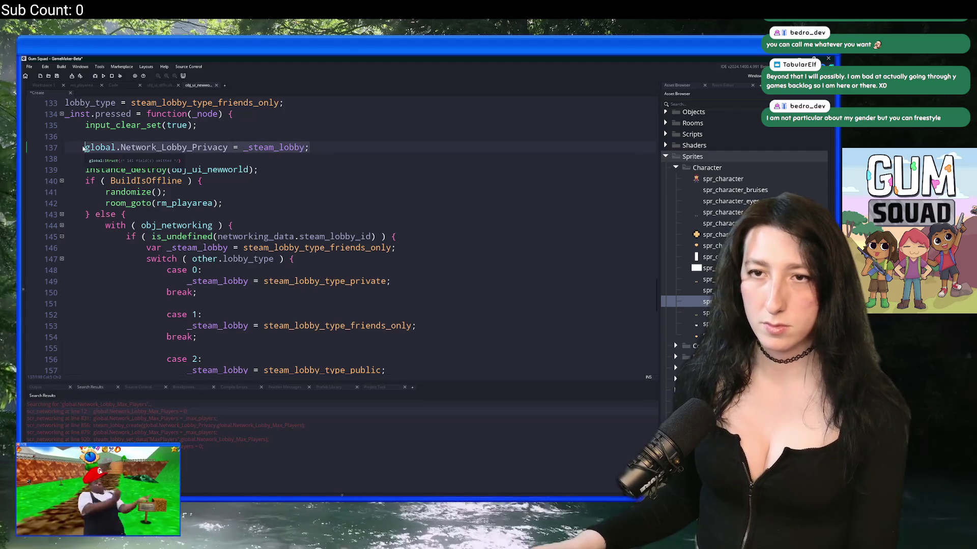
scroll(128, 278, down, 6)
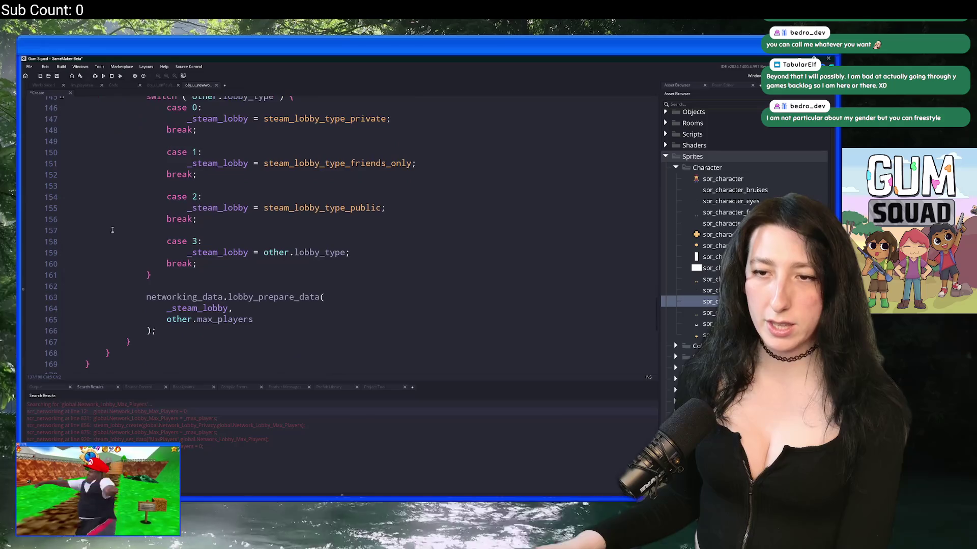
Paste the privacy assignment line into the button's step function after line 168
click(129, 293)
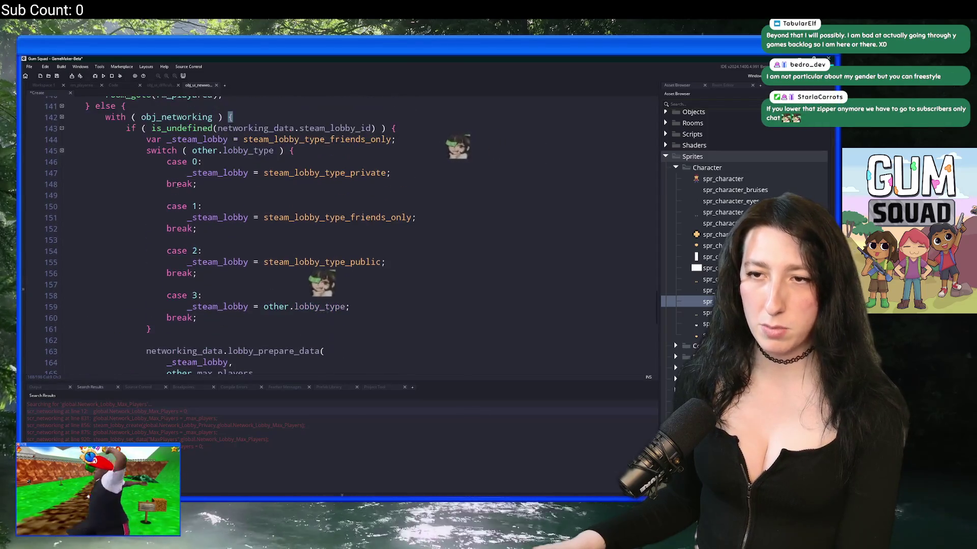
scroll(127, 180, up, 3)
scroll(128, 182, up, 5)
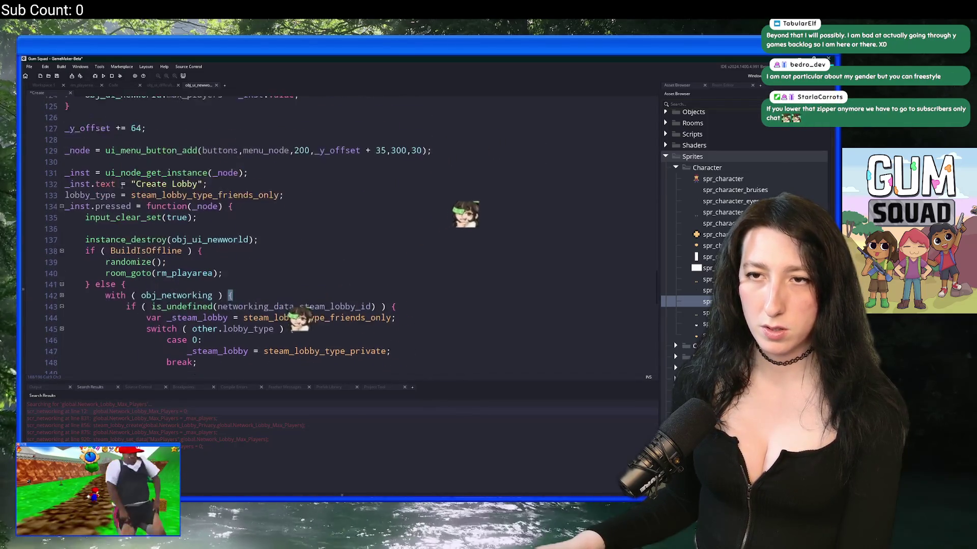
scroll(128, 185, down, 3)
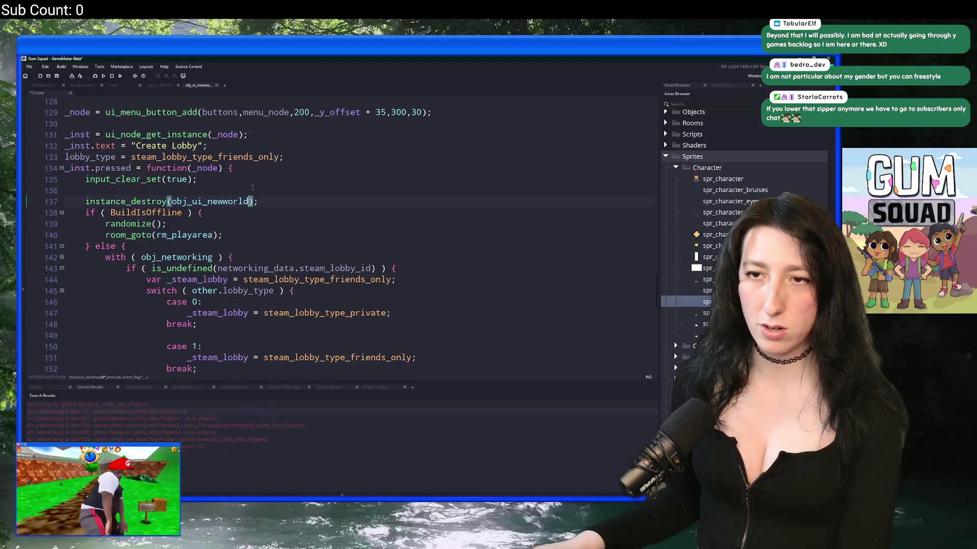
scroll(234, 203, up, 8)
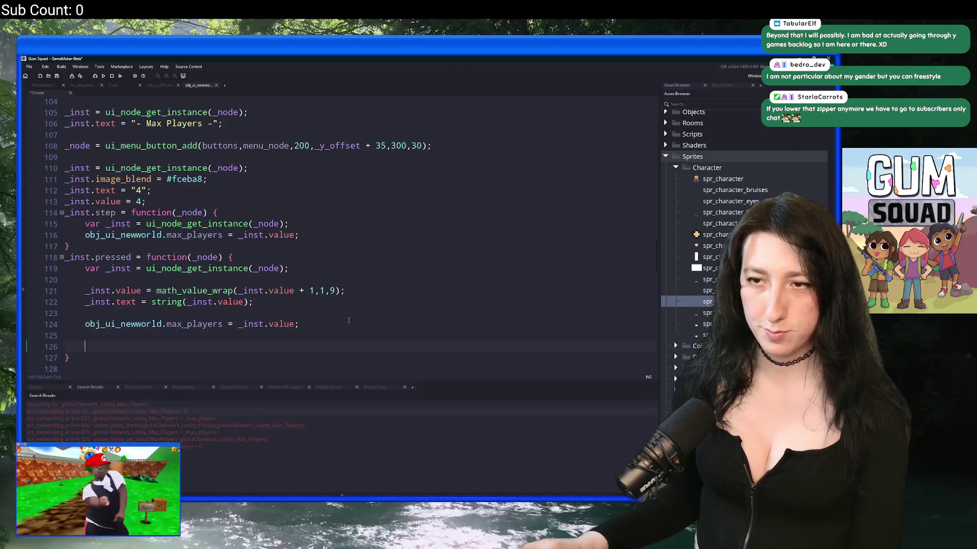
key(Return)
key(Return)
key(ctrl+v)
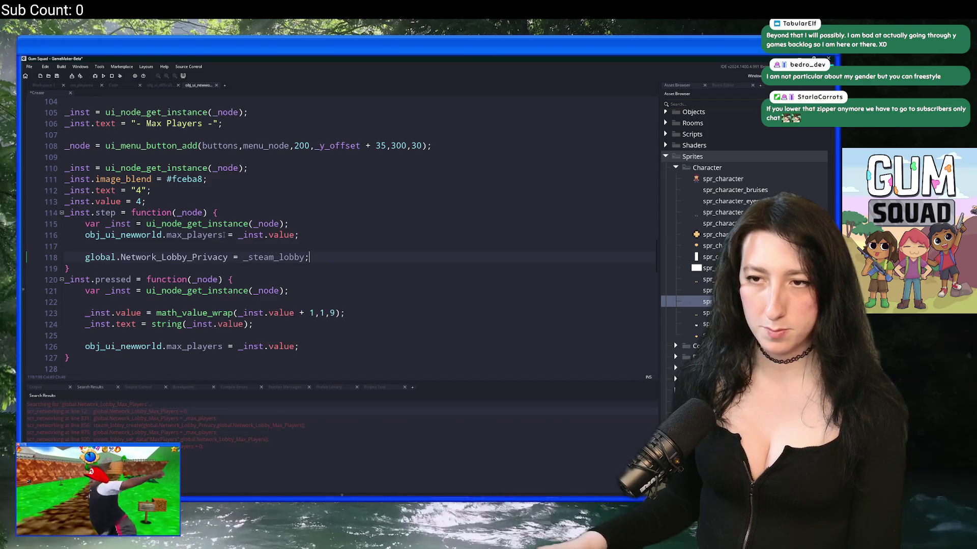
Make line 118 assign the button's _inst.value to global.Network_Lobby_Privacy, then copy that global
click(169, 239)
click(245, 235)
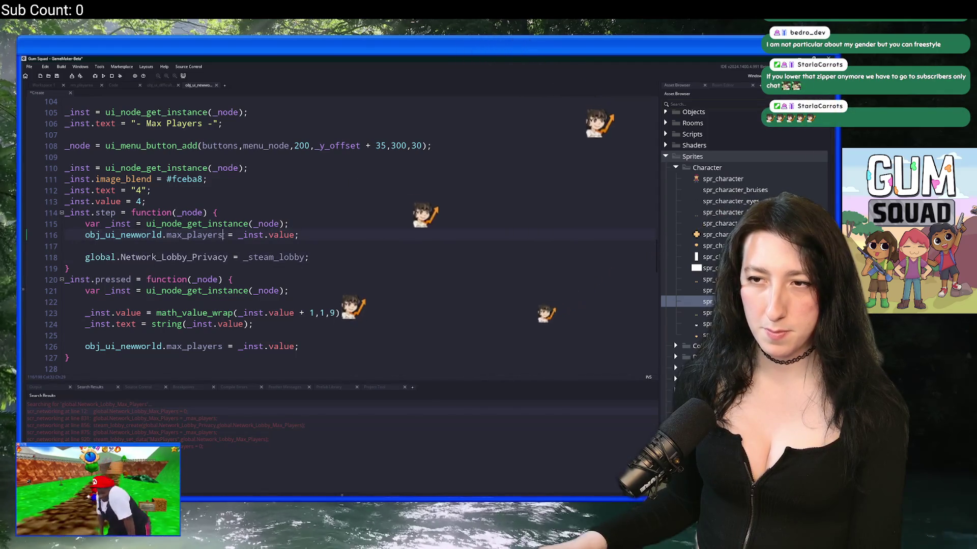
click(294, 257)
key(ctrl+v)
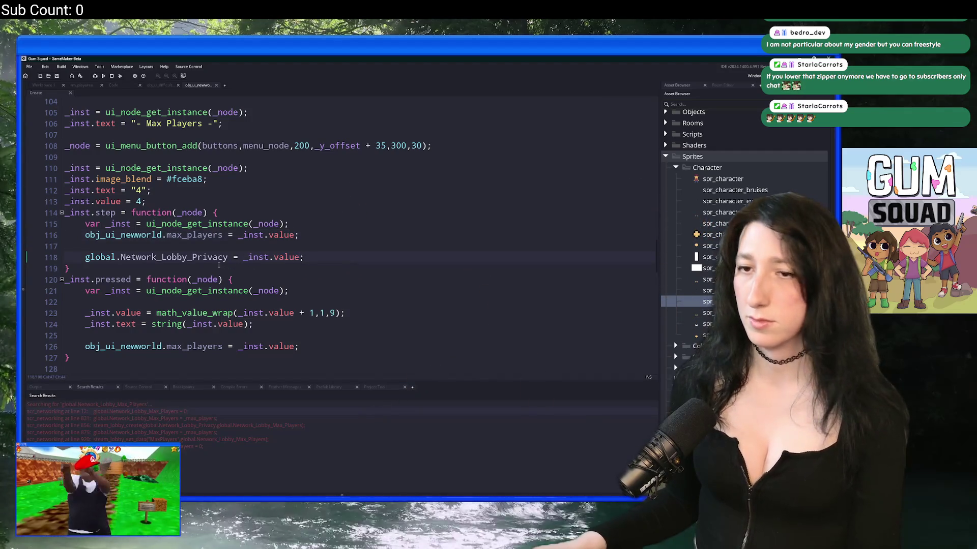
click(80, 255)
drag(80, 254, 227, 257)
key(ctrl+c)
Replace the 4 on line 113 with the global and set line 112's label to string(global.Network_Lobby_Privacy)
double_click(138, 202)
key(ctrl+v)
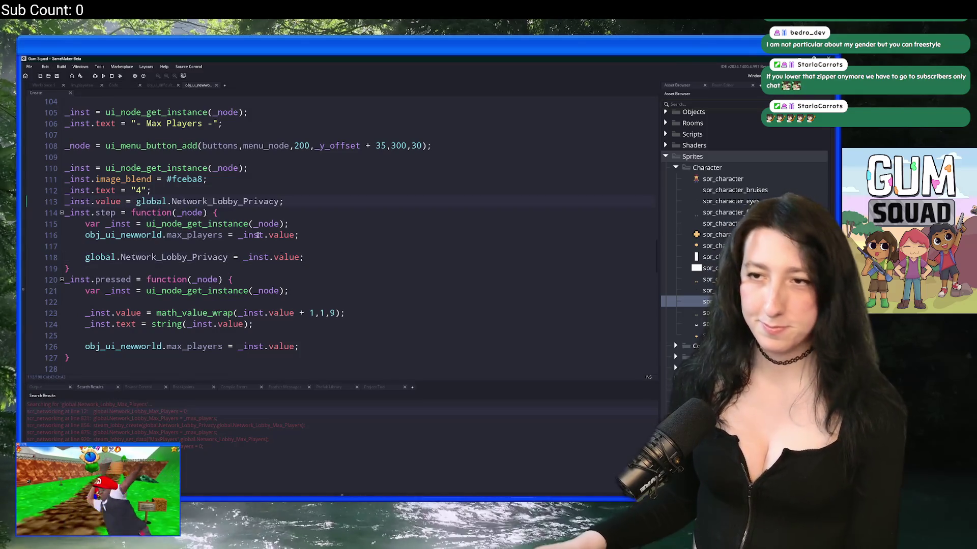
click(135, 190)
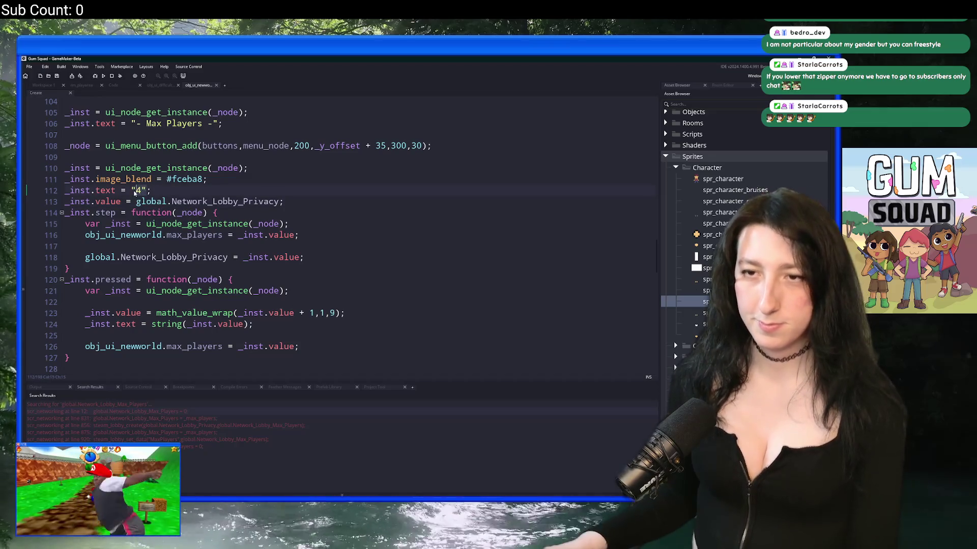
text(string()
key(ctrl+v)
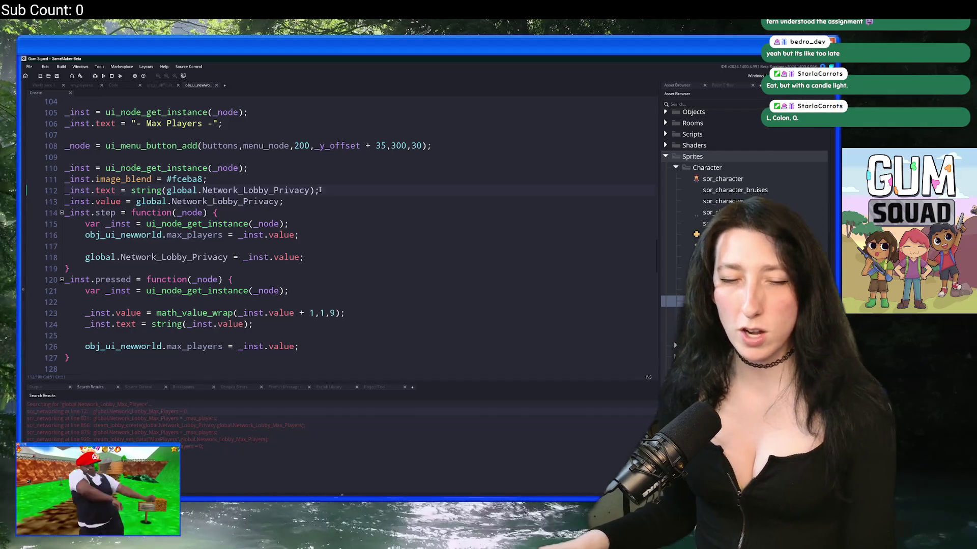
Copy the two global-reading lines 112–113 into the lobby-type button setup
key(End)
click(182, 190)
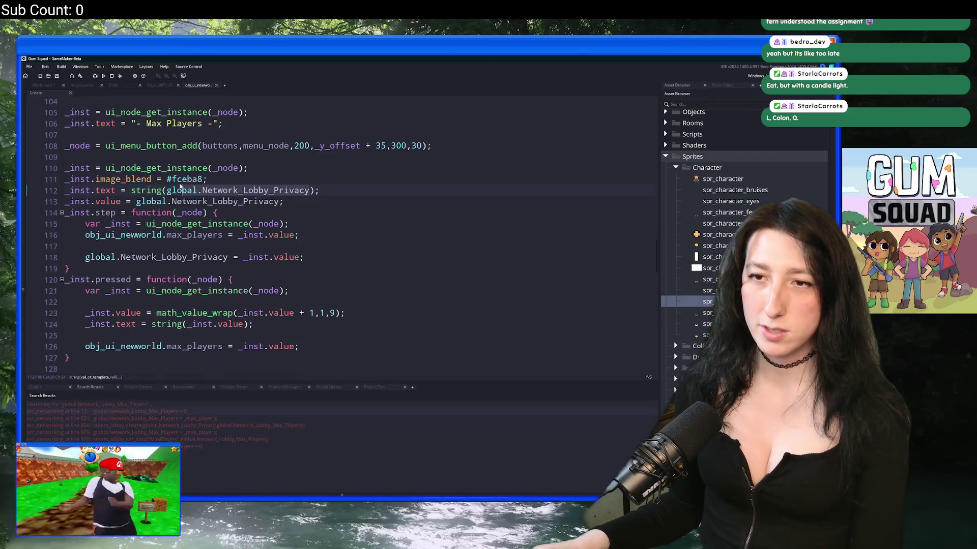
drag(275, 199, 56, 193)
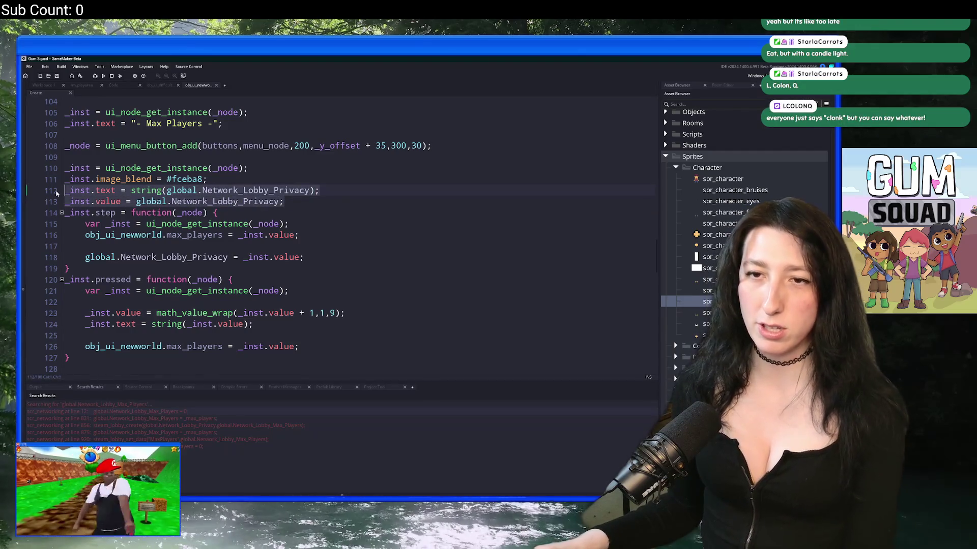
scroll(273, 184, up, 6)
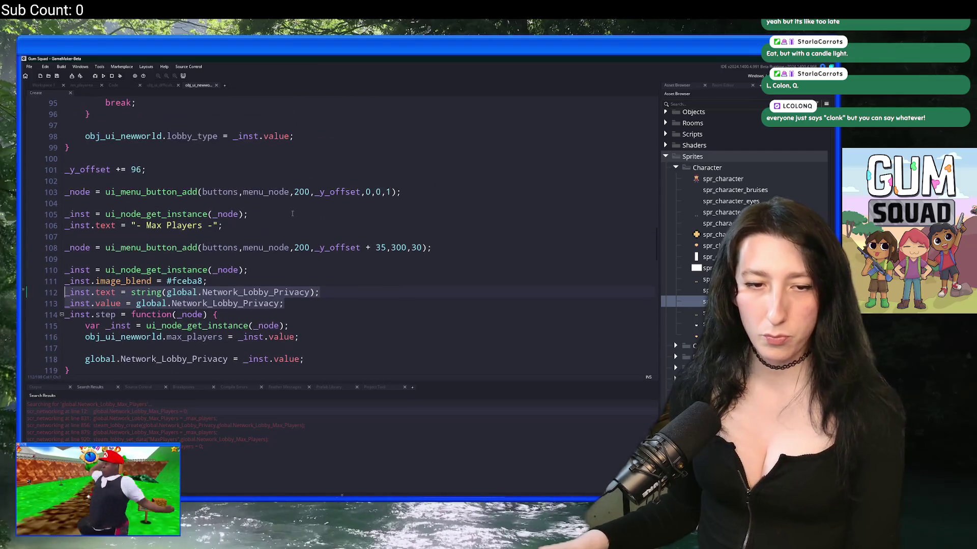
scroll(280, 182, up, 2)
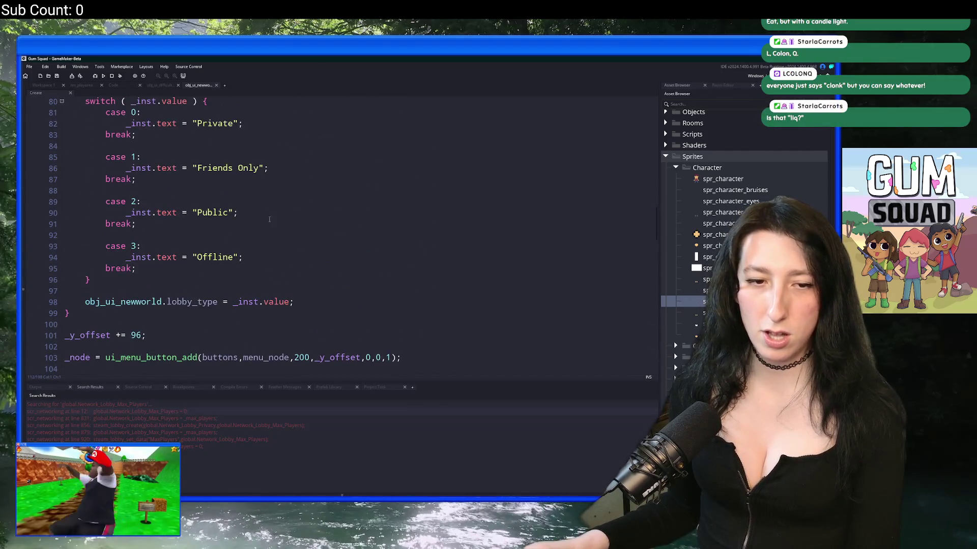
scroll(270, 220, up, 5)
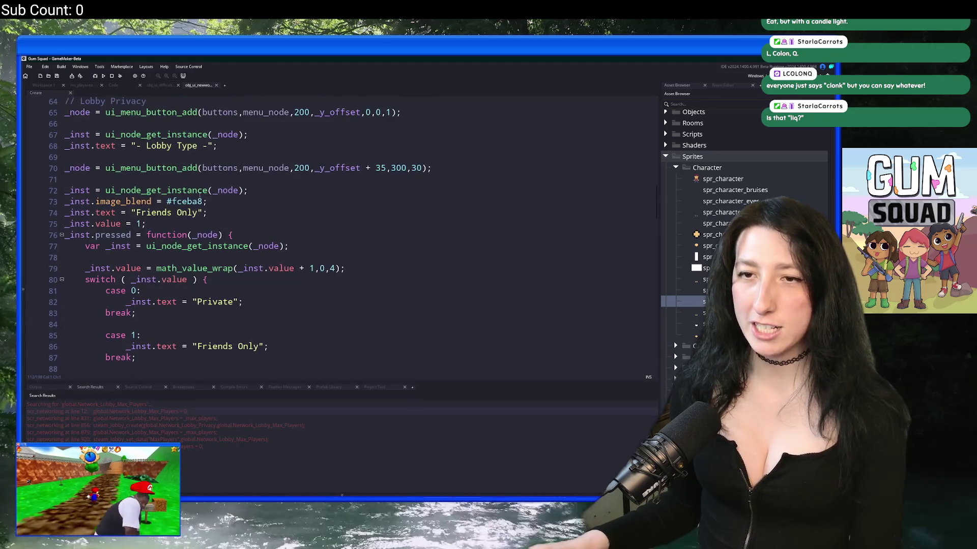
click(217, 216)
scroll(217, 219, down, 1)
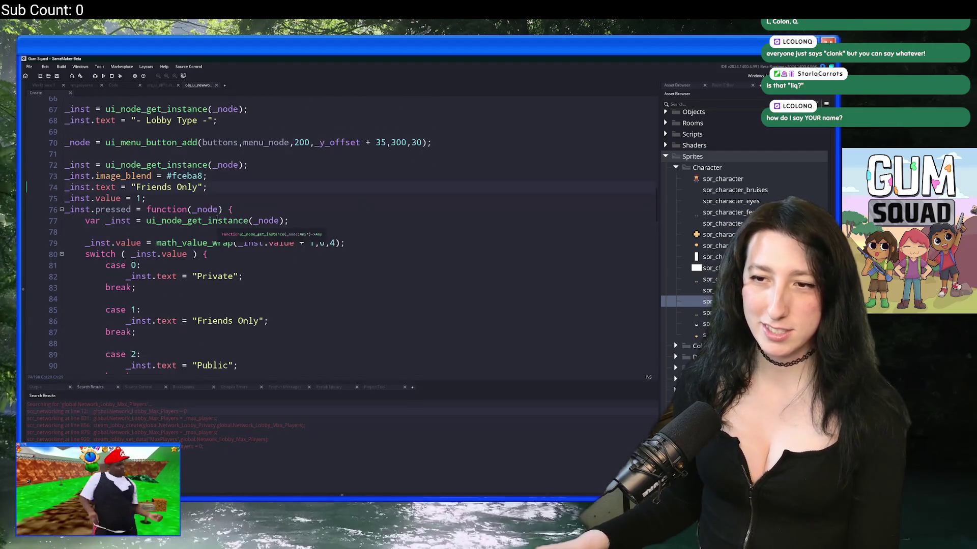
scroll(219, 216, down, 2)
scroll(245, 173, up, 1)
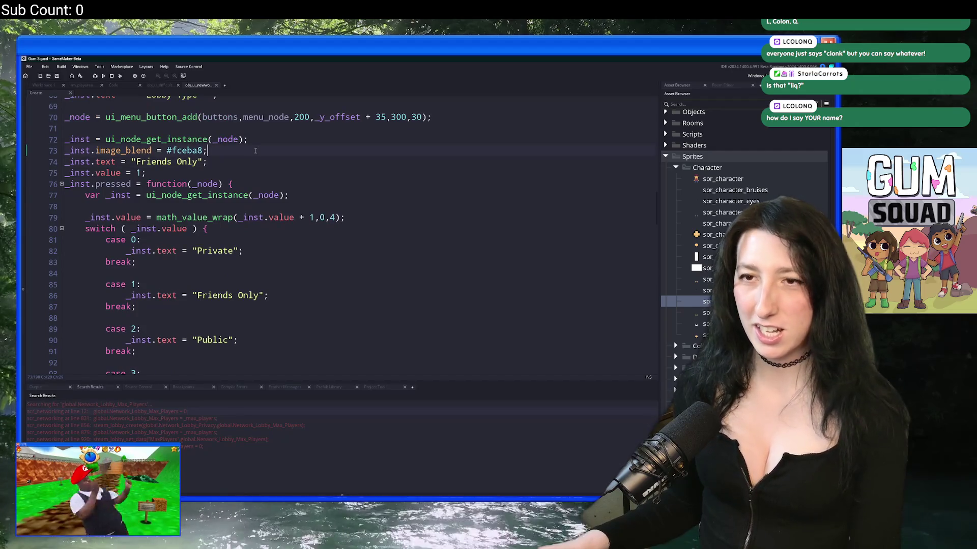
key(ctrl+v)
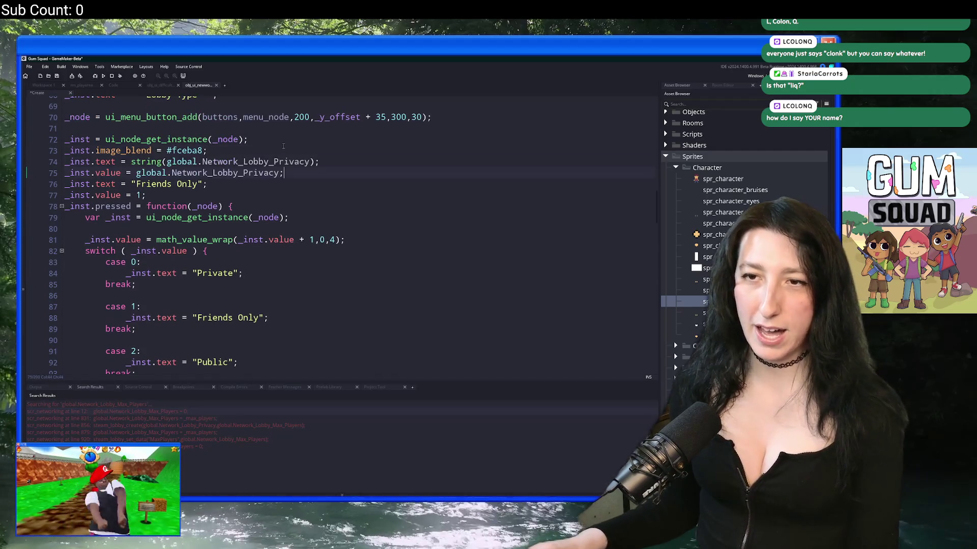
Switch lines 112–113 to global.Network_Lobby_Max_Players and save the project
click(312, 161)
scroll(295, 201, down, 10)
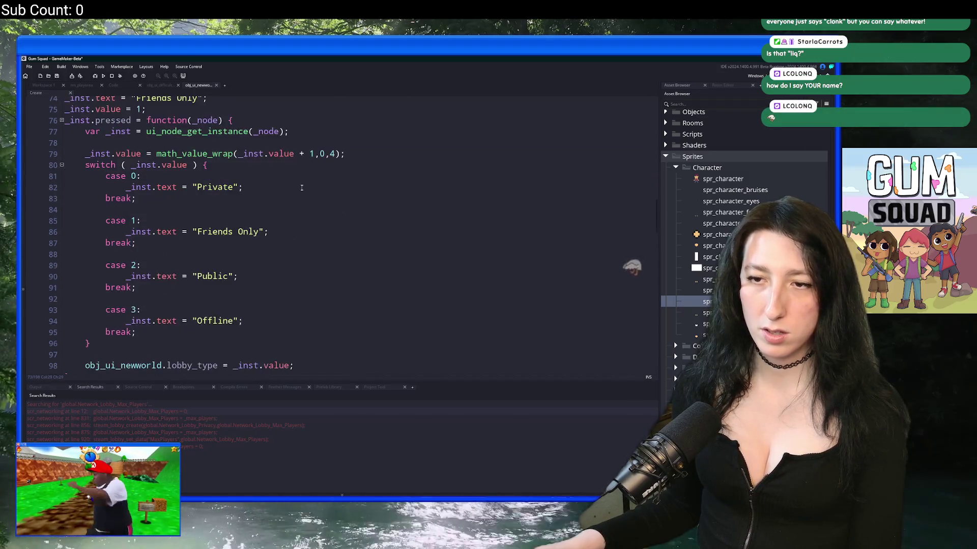
scroll(295, 201, down, 1)
click(313, 229)
key(BackSpace)
key(BackSpace)
key(BackSpace)
click(278, 244)
double_click(244, 228)
key(ctrl+c)
double_click(246, 240)
key(ctrl+v)
key(ctrl+s)
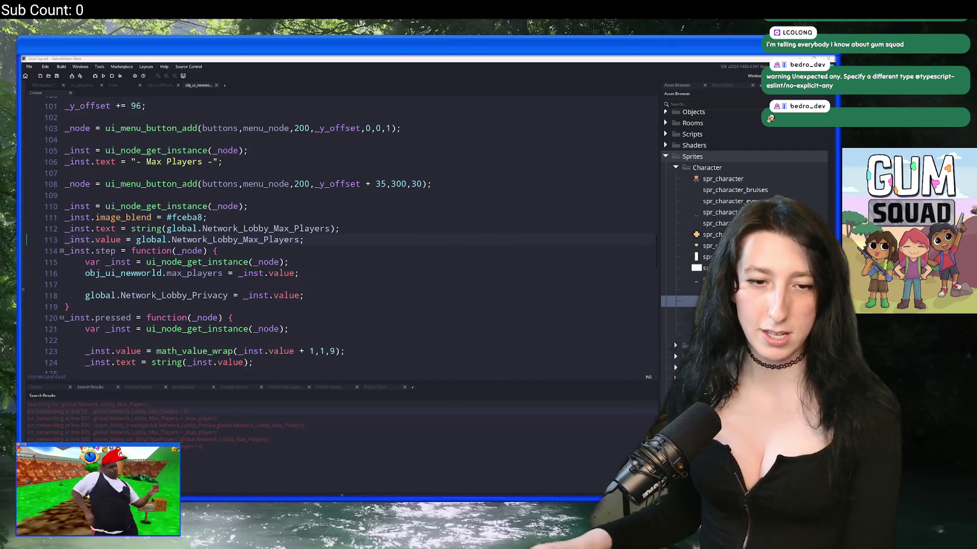
Paste the copied global name at the end of line 73, then undo the stray text
click(339, 240)
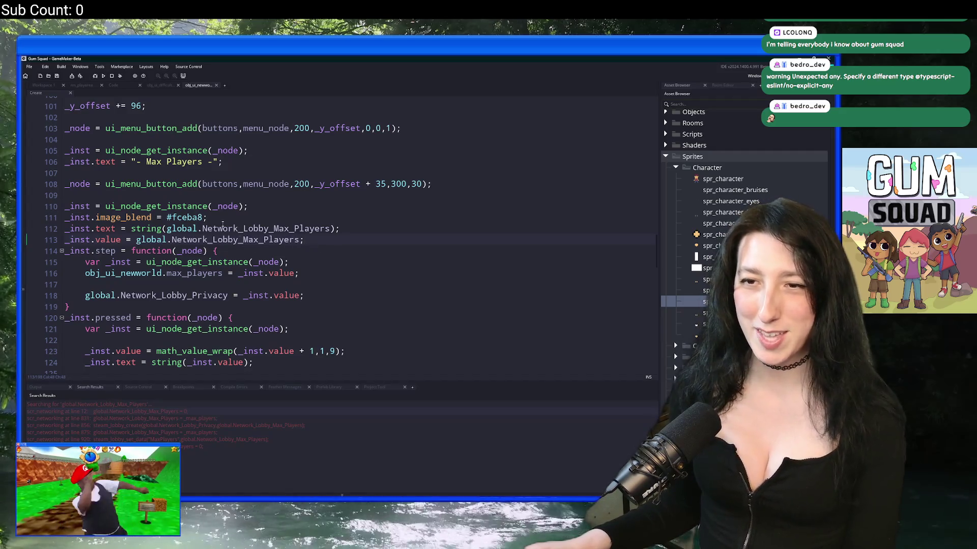
scroll(290, 285, up, 10)
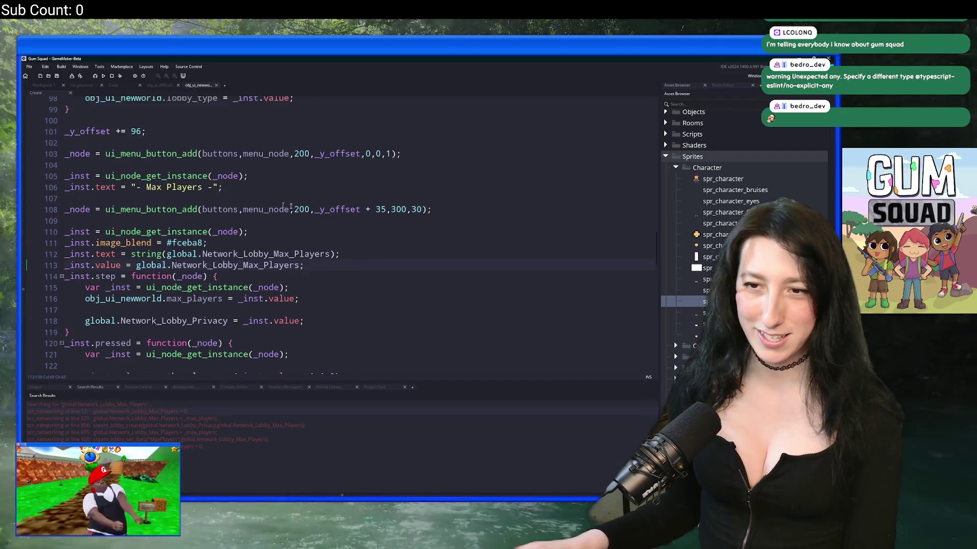
scroll(270, 272, up, 3)
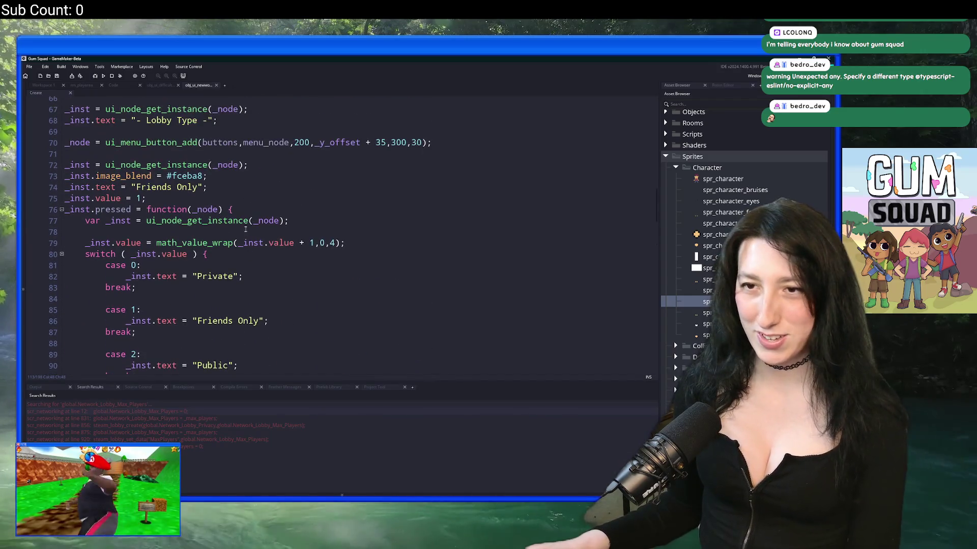
scroll(202, 162, down, 1)
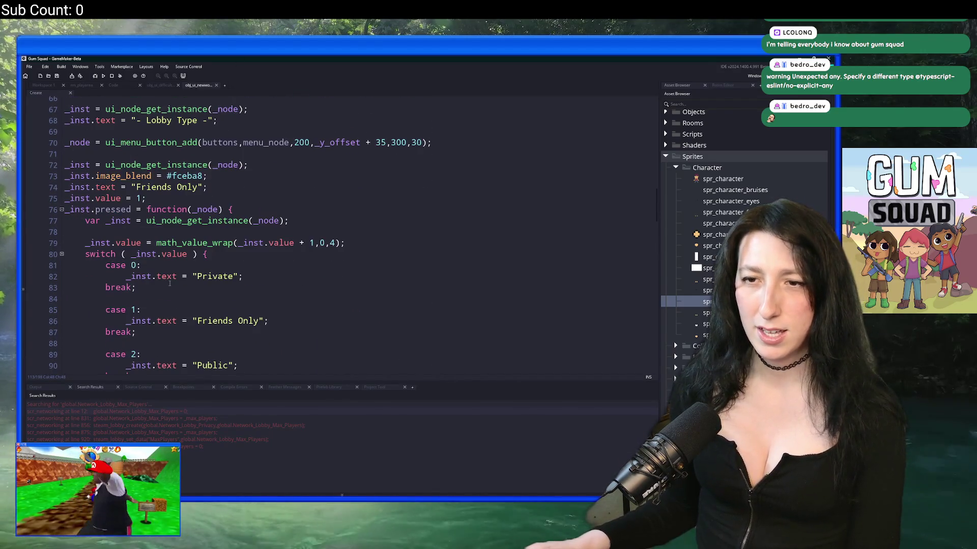
click(279, 176)
key(ctrl+v)
key(BackSpace)
key(BackSpace)
key(BackSpace)
key(BackSpace)
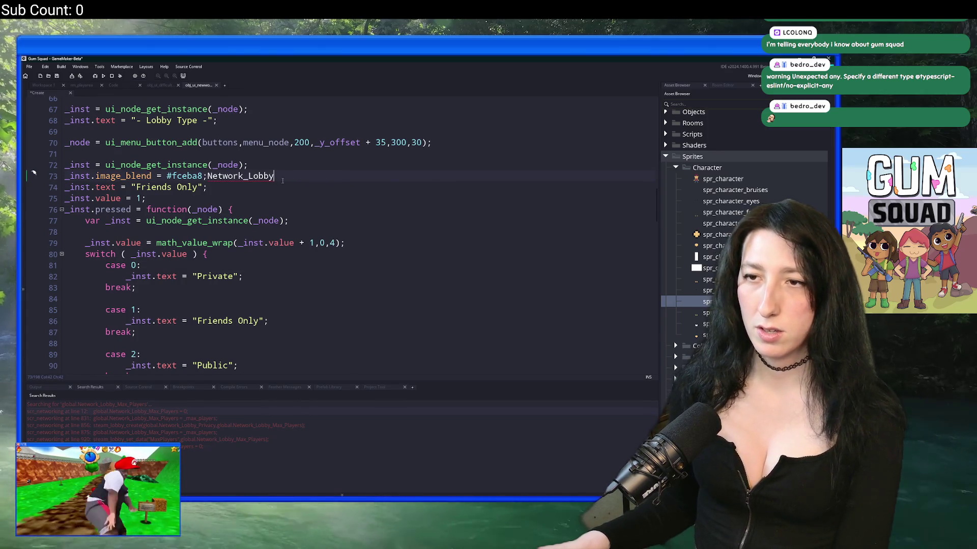
key(ctrl+z)
key(ctrl+z)
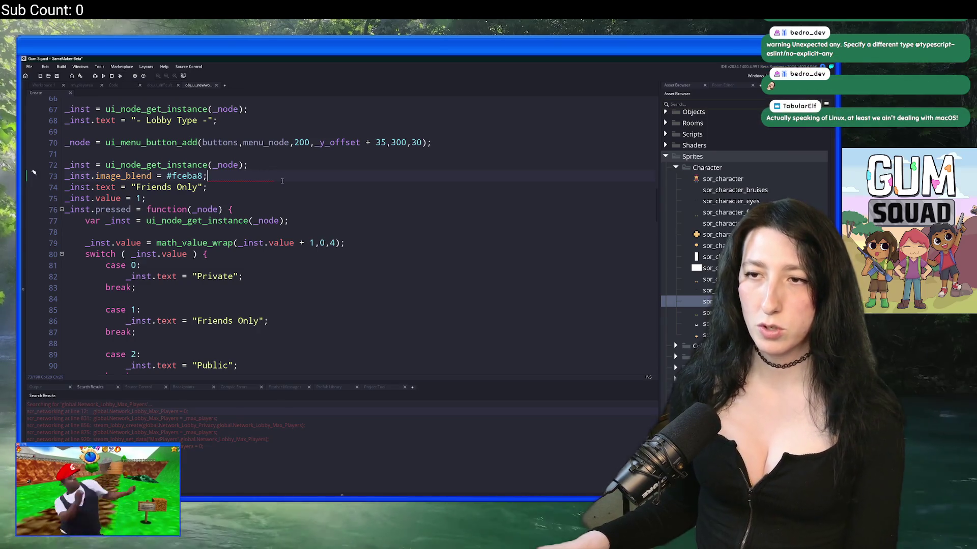
Type global.Network_Lobby_Privacy on a new line below 73 and cut it to the clipboard
key(Return)
text(global.Network_Lobby_Max_Playe)
key(ctrl+v)
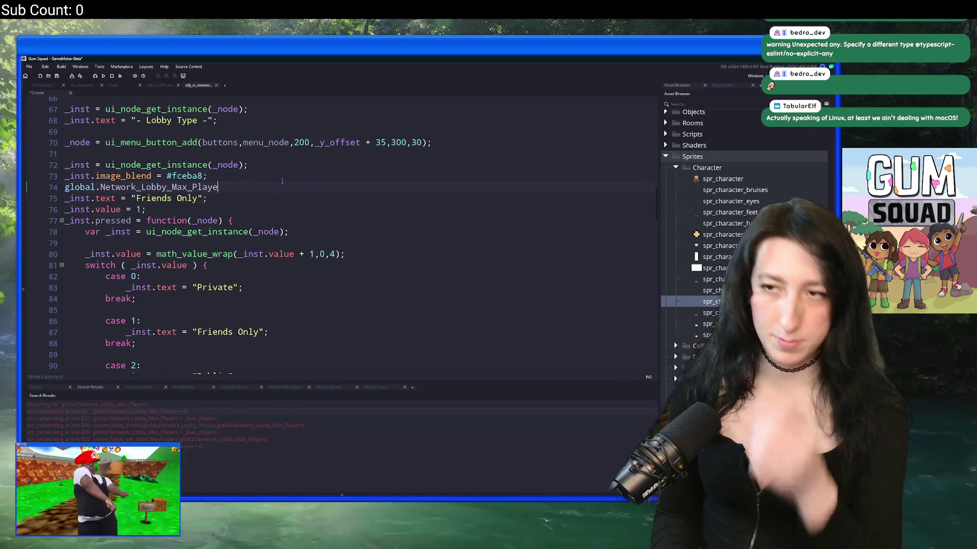
key(BackSpace)
key(BackSpace)
key(BackSpace)
key(BackSpace)
key(BackSpace)
key(BackSpace)
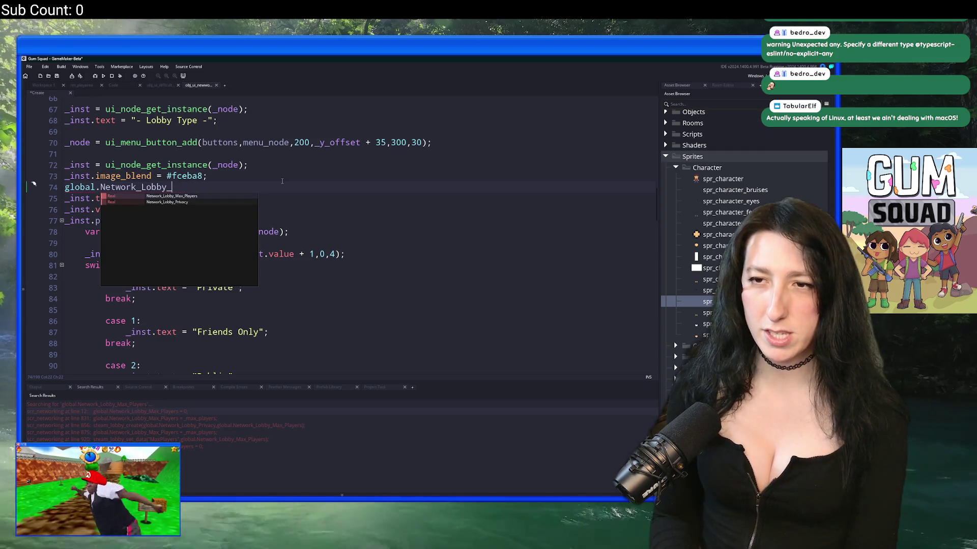
text(Privacy)
drag(219, 190, 47, 188)
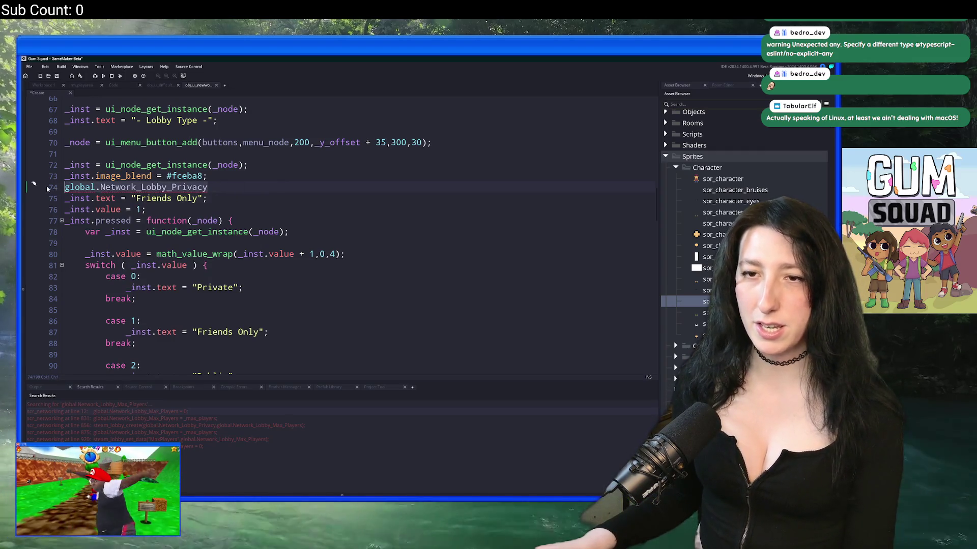
key(ctrl+x)
key(BackSpace)
scroll(199, 232, down, 2)
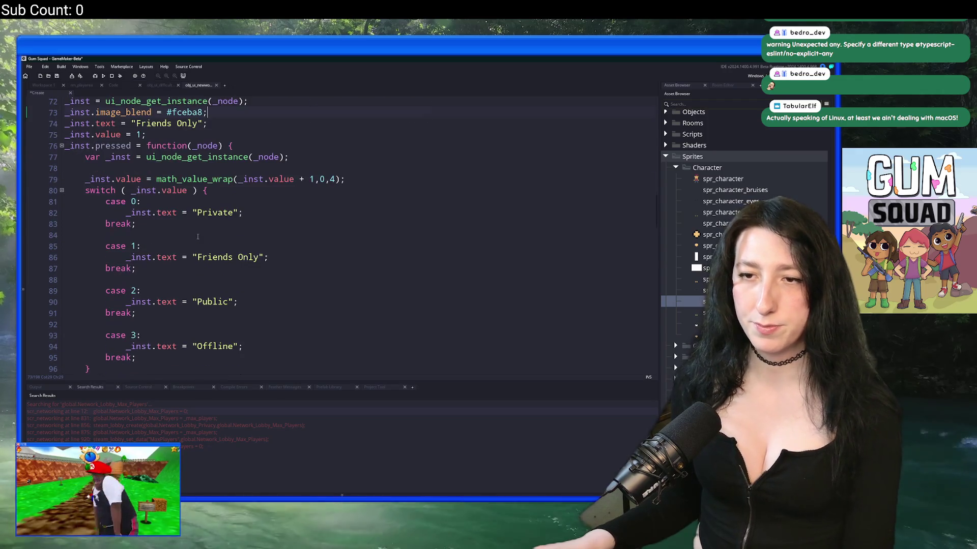
scroll(199, 208, up, 1)
Replace the 1 on line 75 with global.Network_Lobby_Privacy and select the switch block
click(142, 174)
key(BackSpace)
key(ctrl+v)
scroll(204, 229, down, 3)
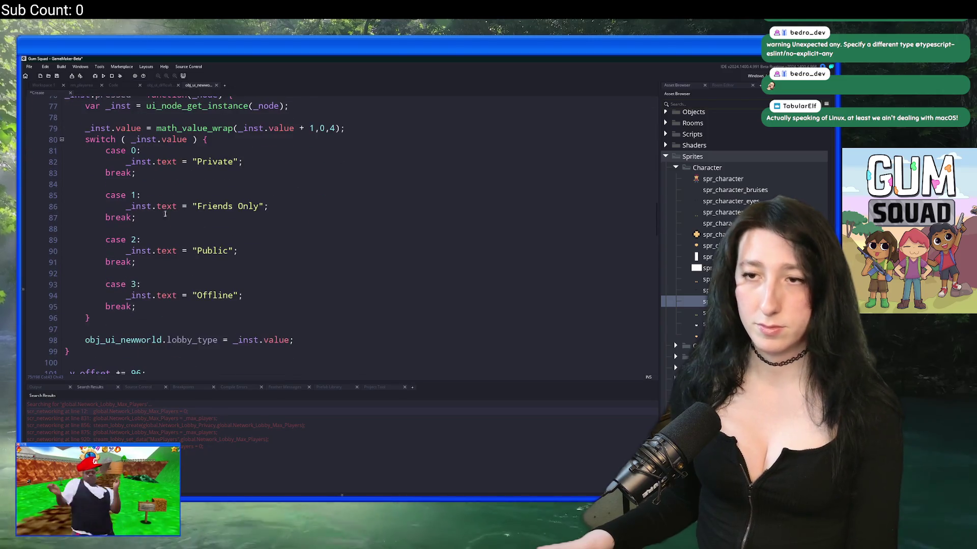
mouse_move(90, 319)
mouse_down()
mouse_move(128, 288)
mouse_move(79, 138)
mouse_up()
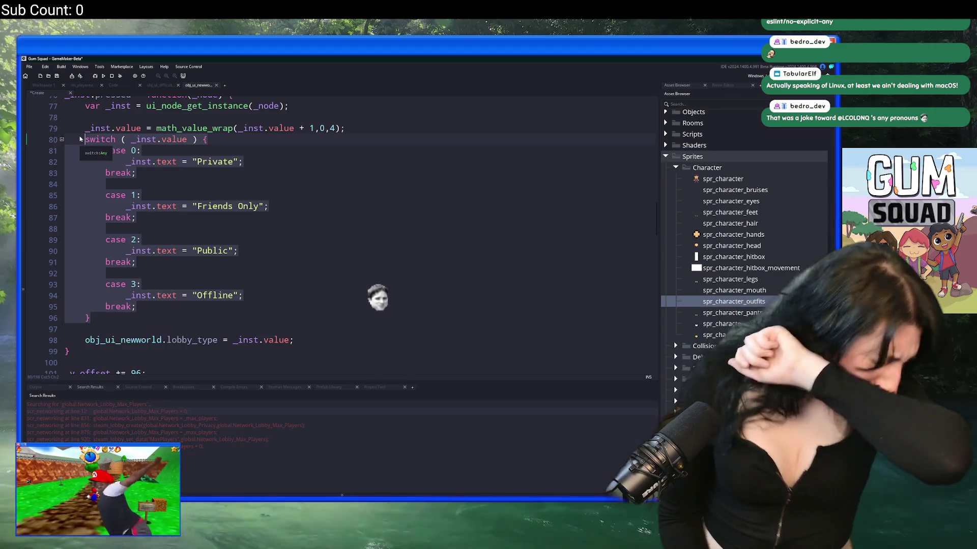
scroll(150, 197, up, 3)
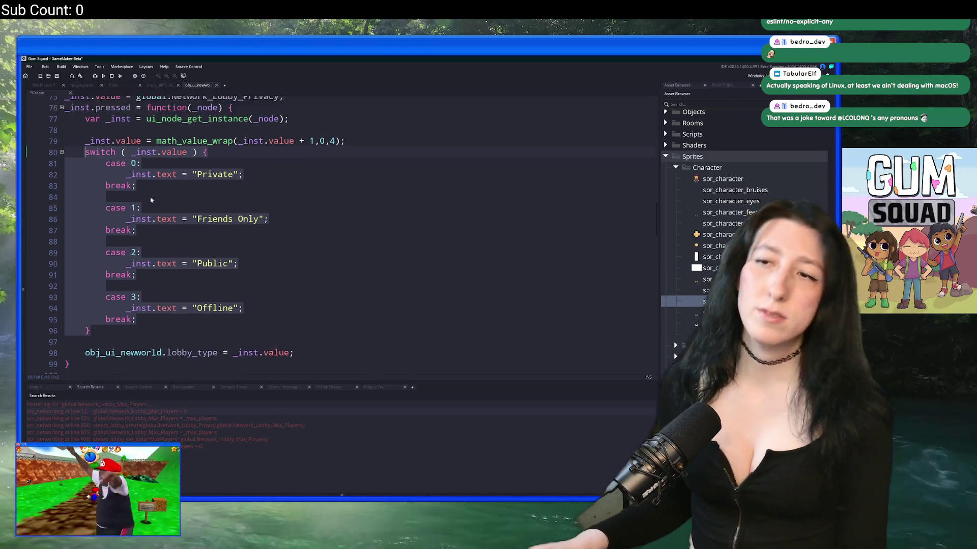
click(361, 170)
scroll(362, 169, up, 1)
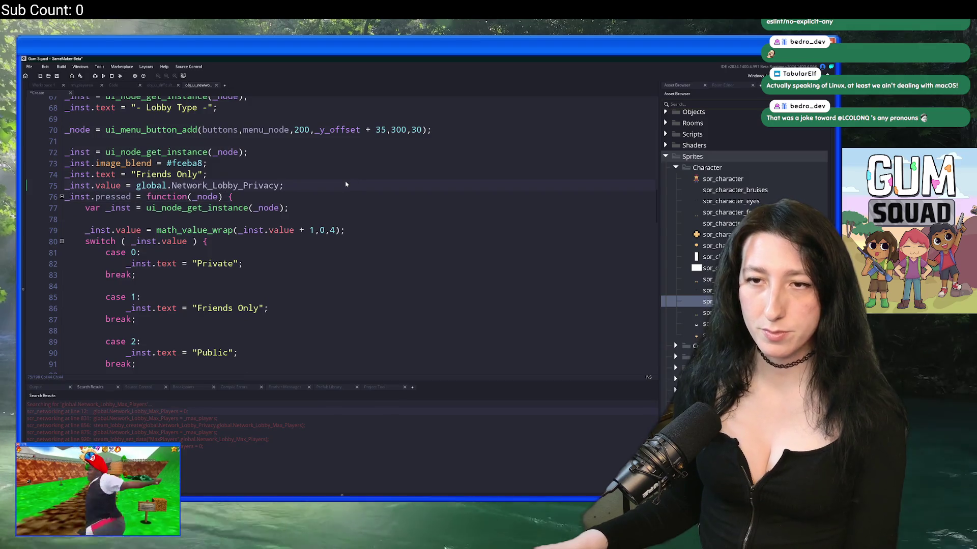
Paste the copied switch block above the pressed handler and outdent it one level
key(Return)
key(Return)
key(ctrl+v)
scroll(229, 204, up, 1)
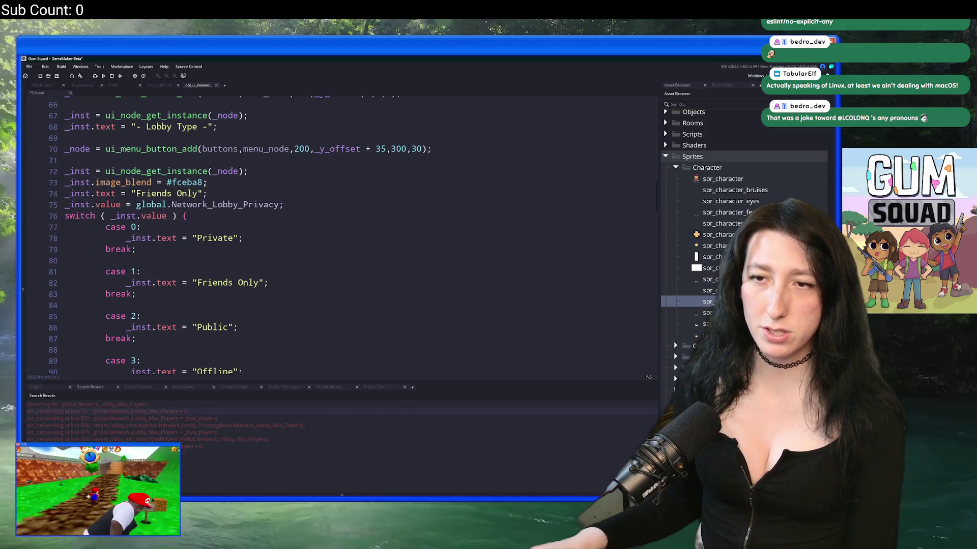
click(138, 193)
mouse_move(137, 193)
mouse_down()
mouse_move(202, 194)
mouse_move(69, 194)
mouse_up()
click(105, 193)
scroll(105, 198, down, 3)
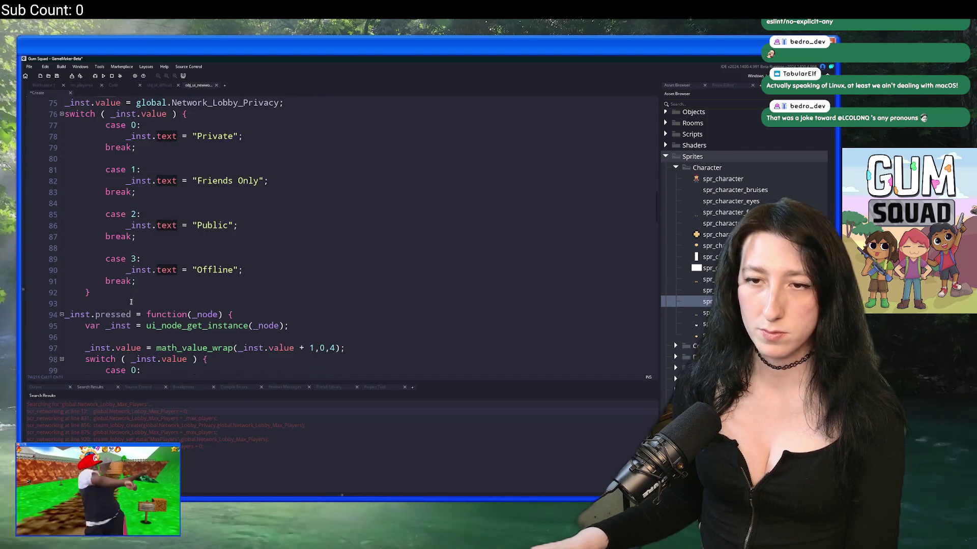
drag(90, 292, 105, 133)
key(shift+Tab)
Delete "Friends Only" so line 74 reads _inst.text = "";
scroll(254, 182, up, 3)
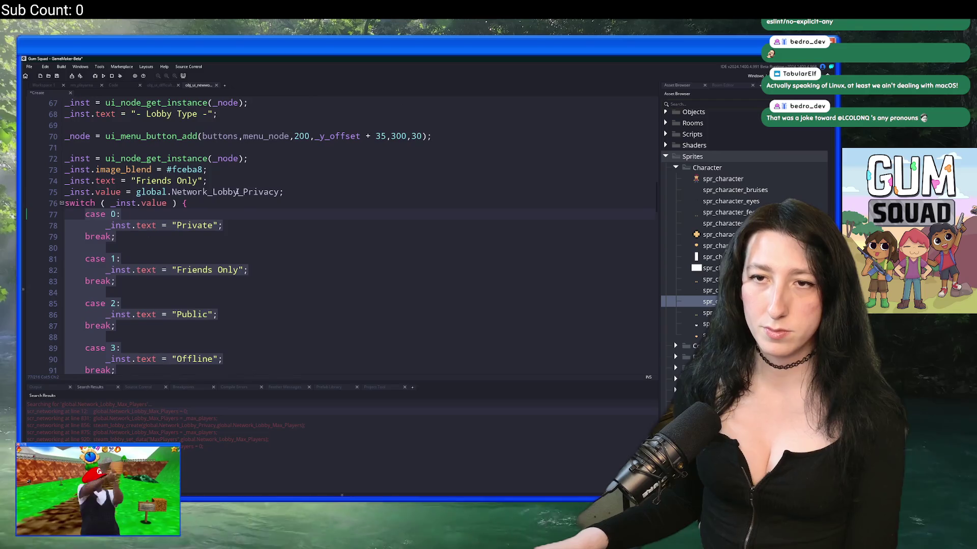
click(254, 182)
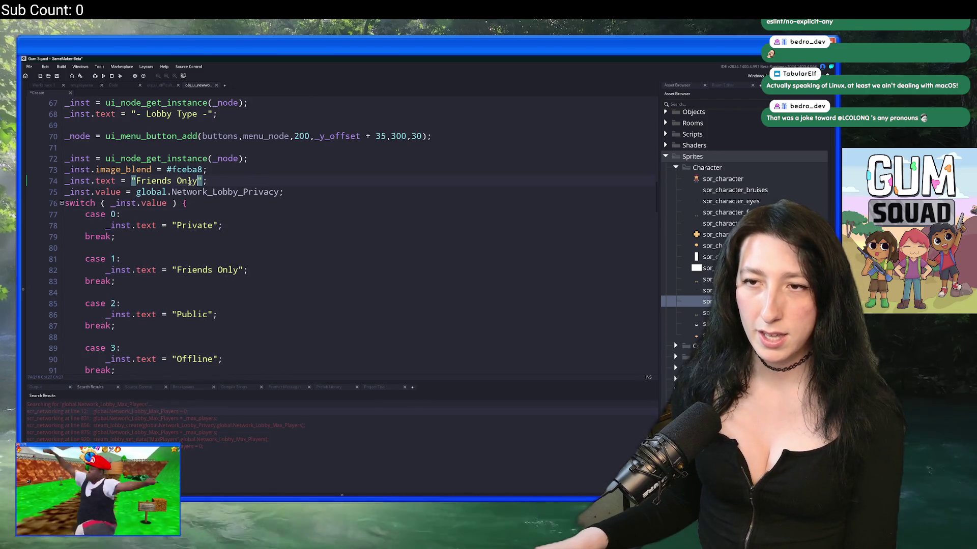
click(135, 181)
key(ctrl+Delete)
key(ctrl+Delete)
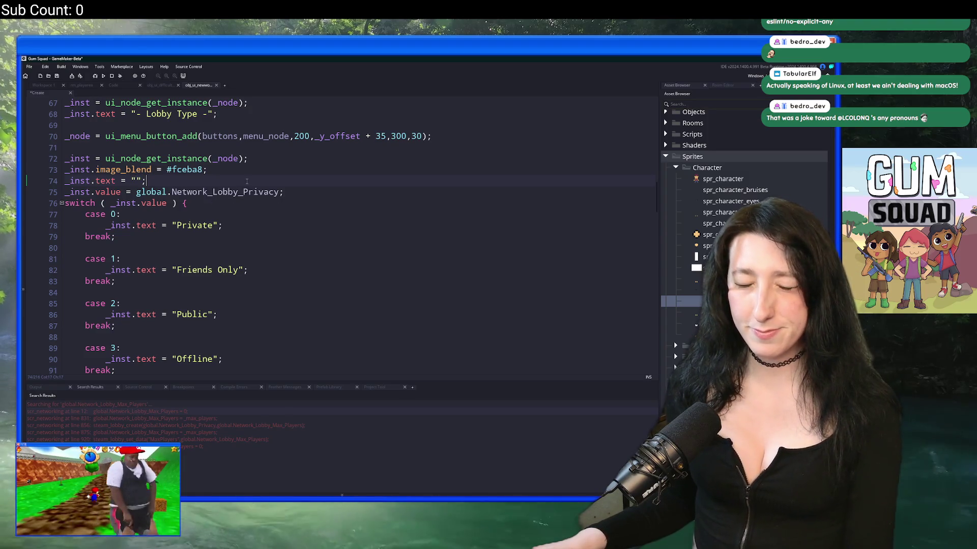
scroll(246, 182, up, 9)
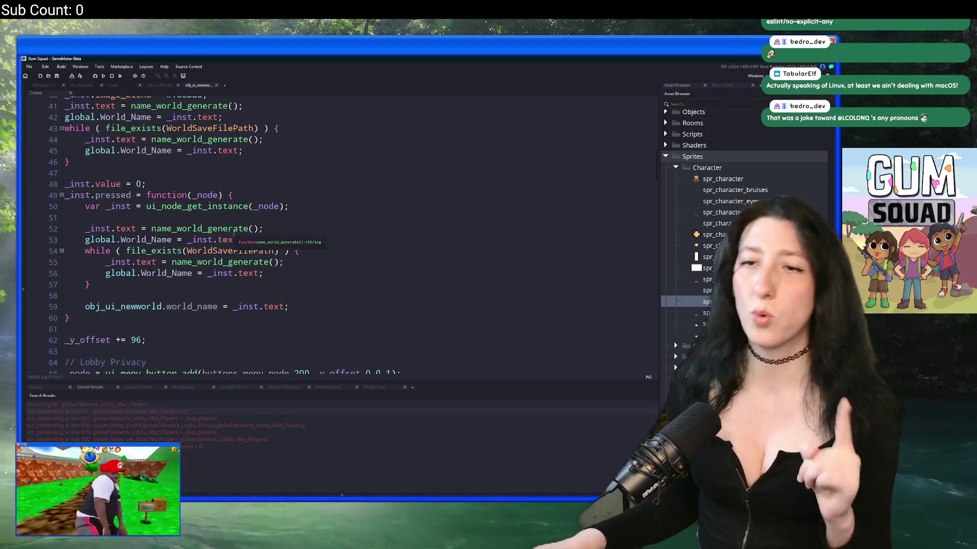
On line 41, replace name_world_generate() with global.World_Name as the button's starting text
click(105, 273)
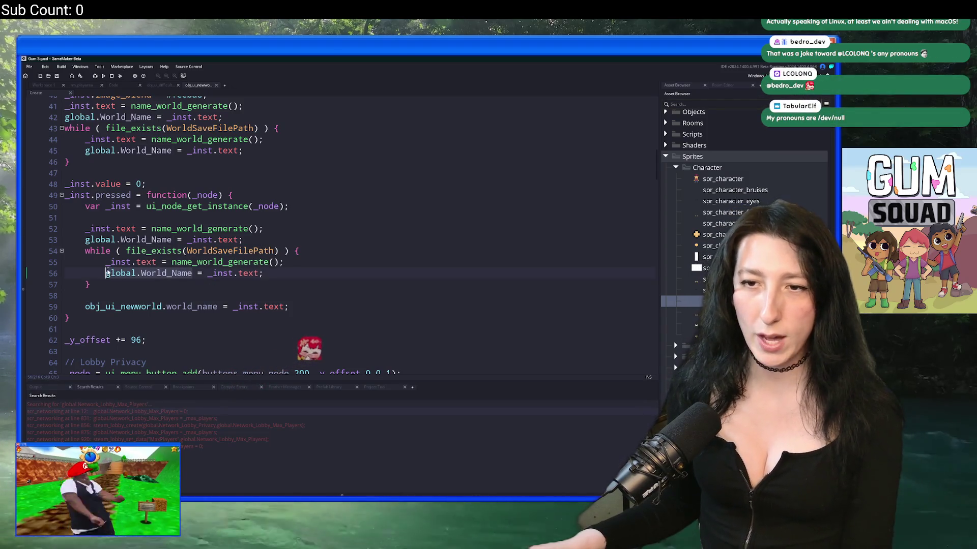
scroll(139, 200, up, 2)
click(239, 156)
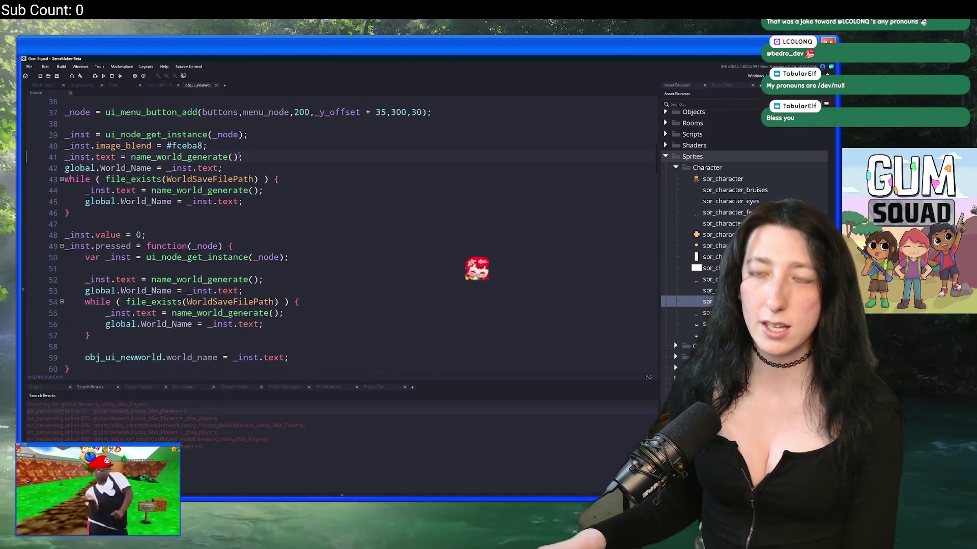
key(Left)
key(Left)
key(Left)
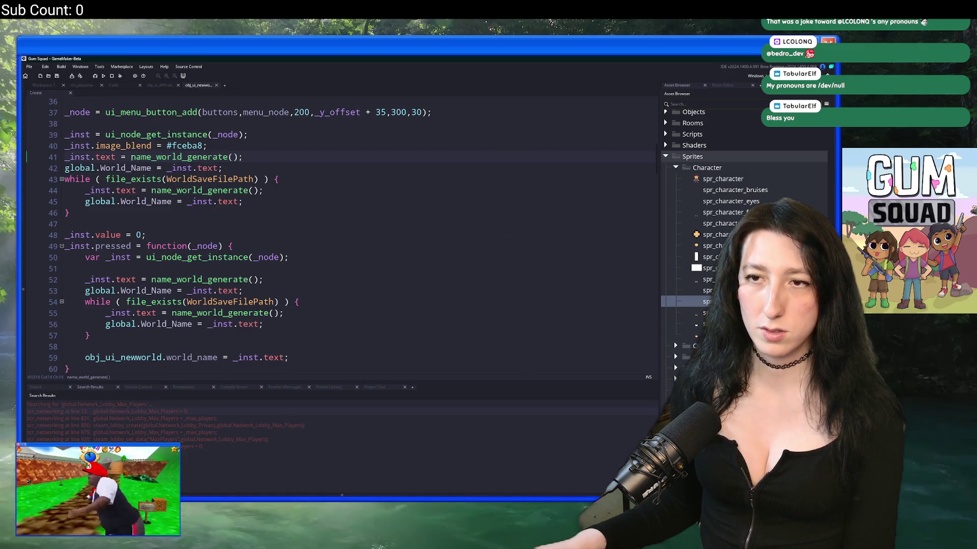
key(ctrl+v)
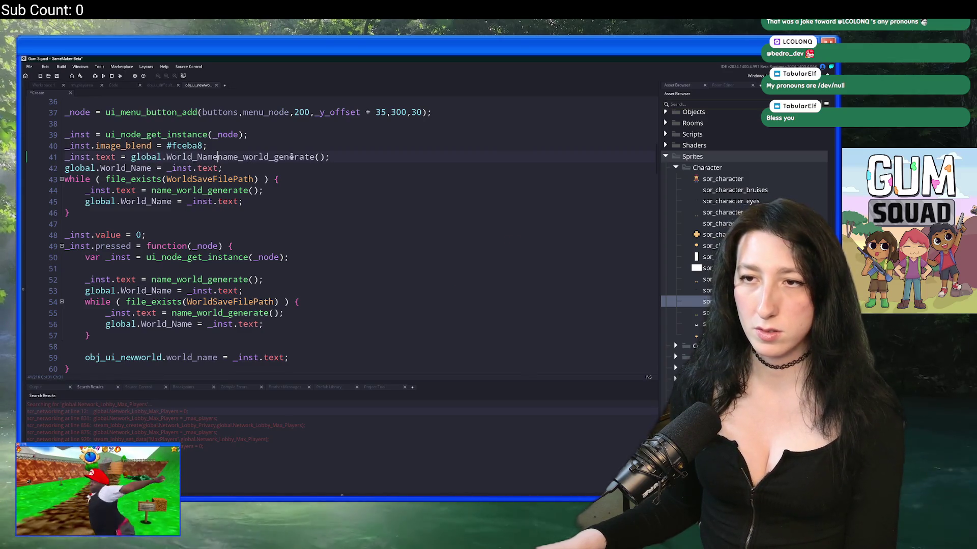
key(ctrl+Delete)
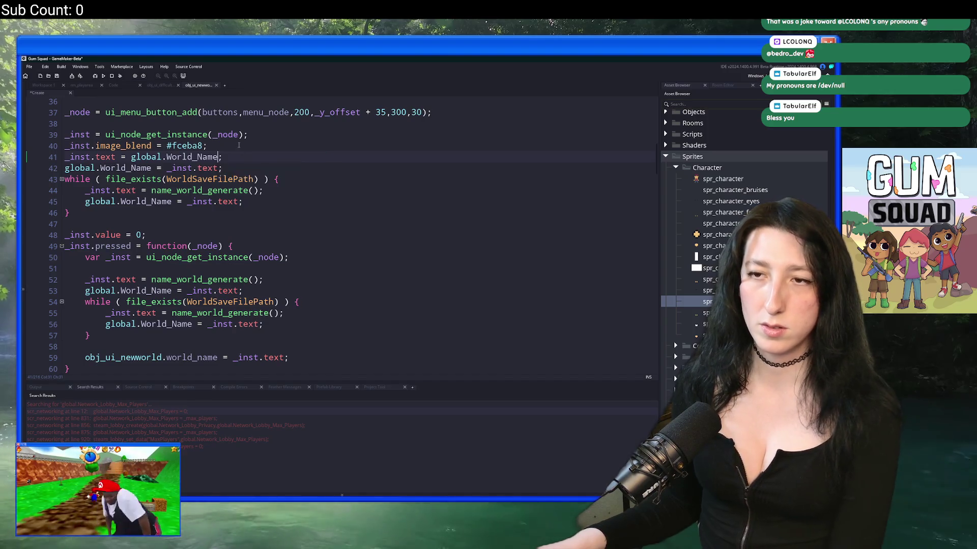
scroll(320, 198, up, 2)
click(333, 178)
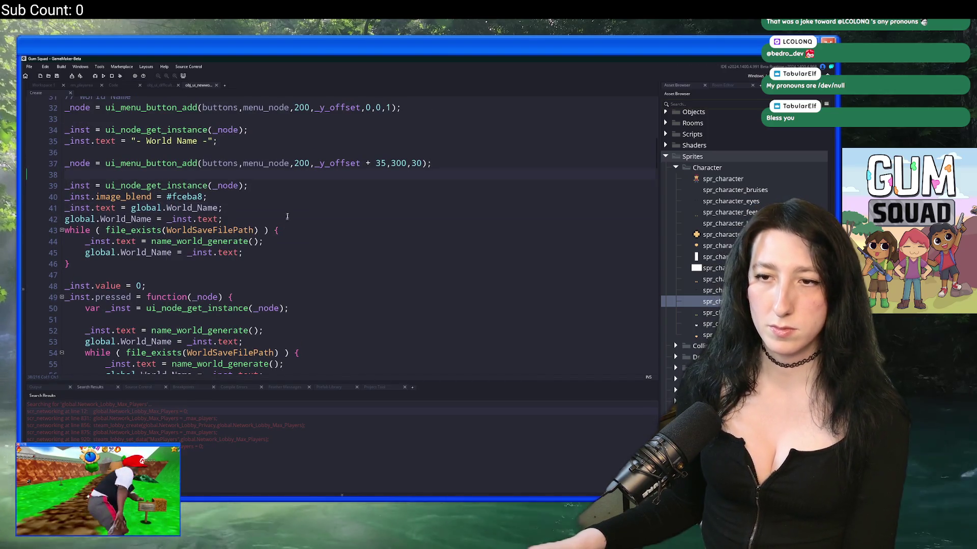
key(ctrl+t)
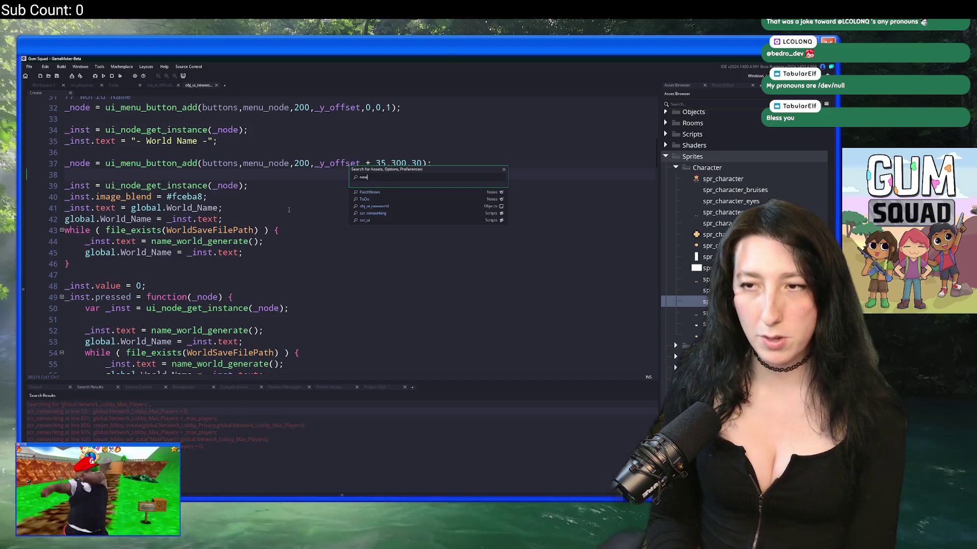
Use the Ctrl+T asset search to open obj_ui_newworld's Create code, then scr_ui
text(world)
key(Return)
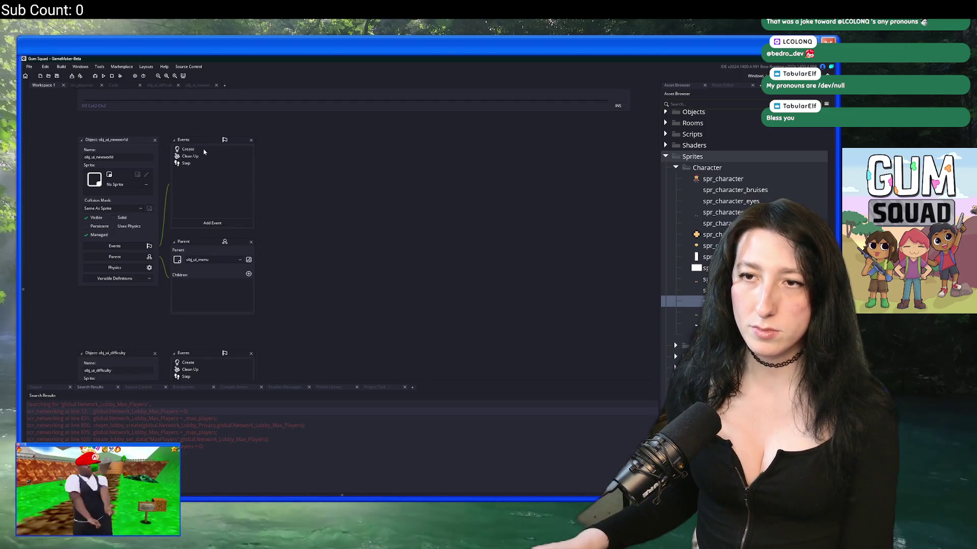
double_click(203, 152)
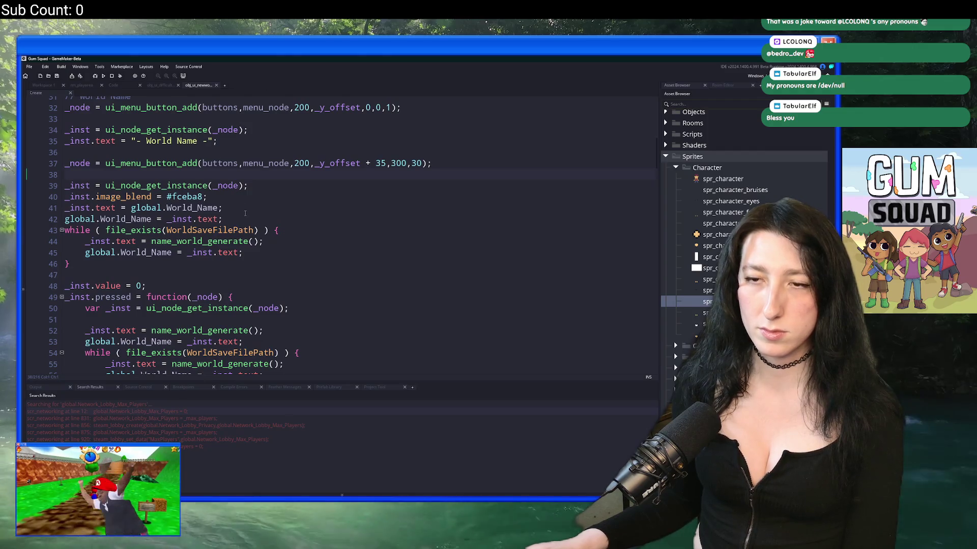
click(67, 87)
key(ctrl+t)
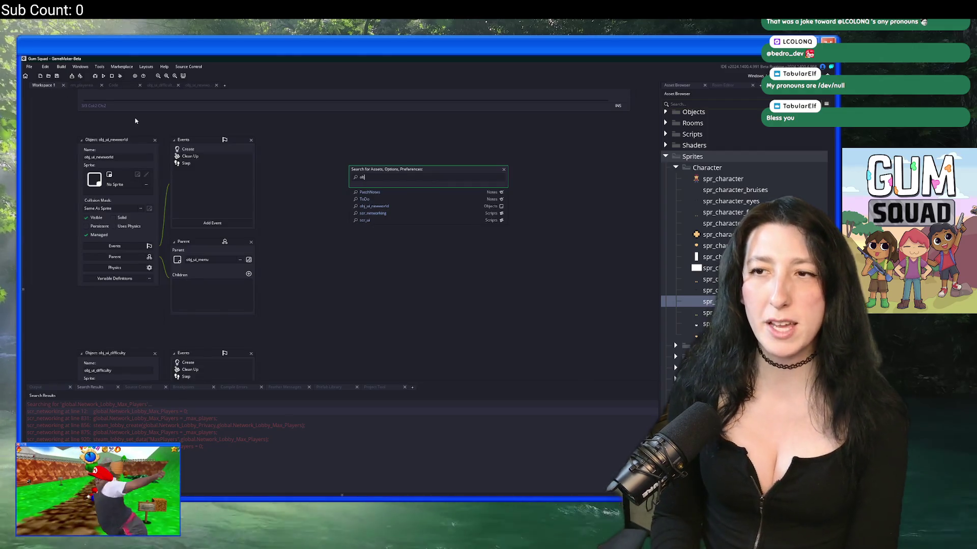
key(BackSpace)
key(BackSpace)
text(scr_ui)
key(Return)
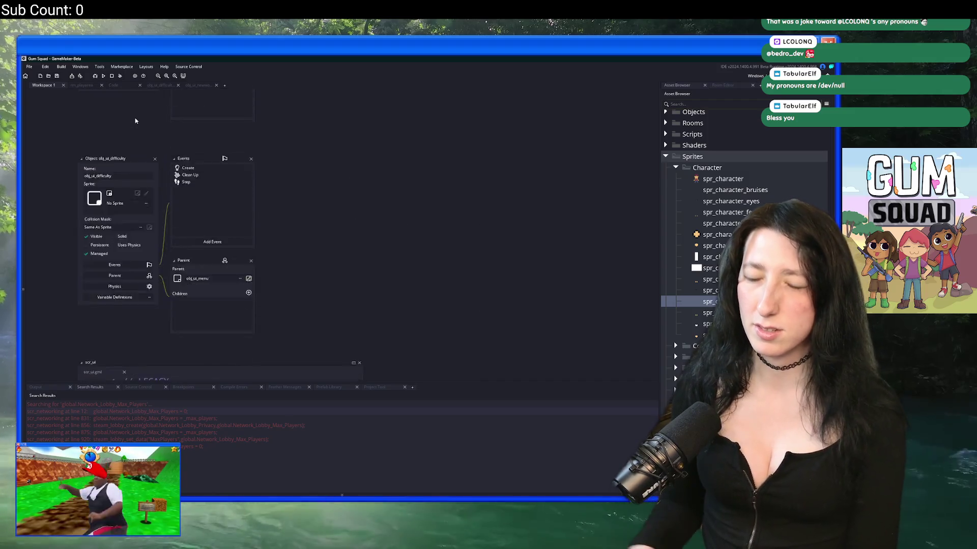
Add line 9 global.World_Name = name_world_generate() to obj_ui_mainmenu's Create event
double_click(193, 155)
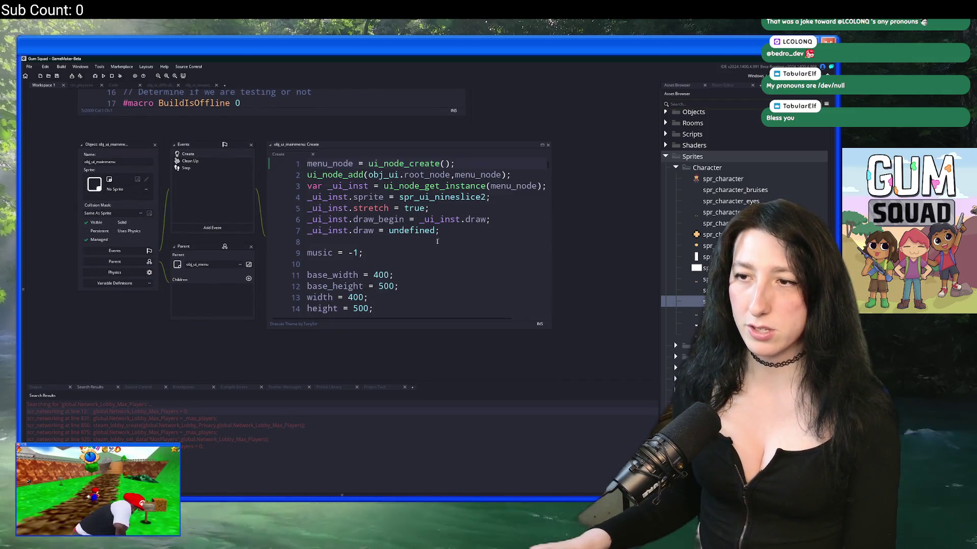
key(Return)
key(Return)
text(globa)
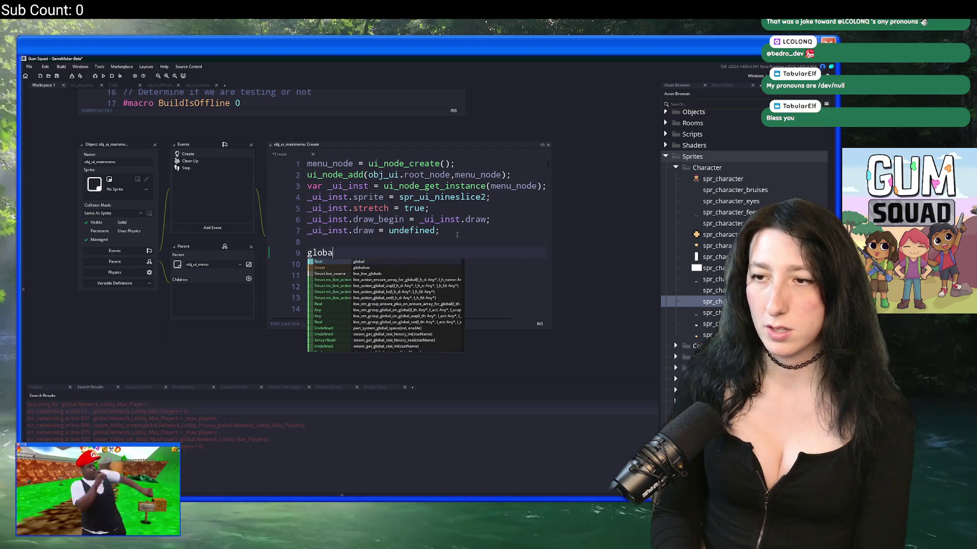
text(l.WOrld_name = name_world_generate();)
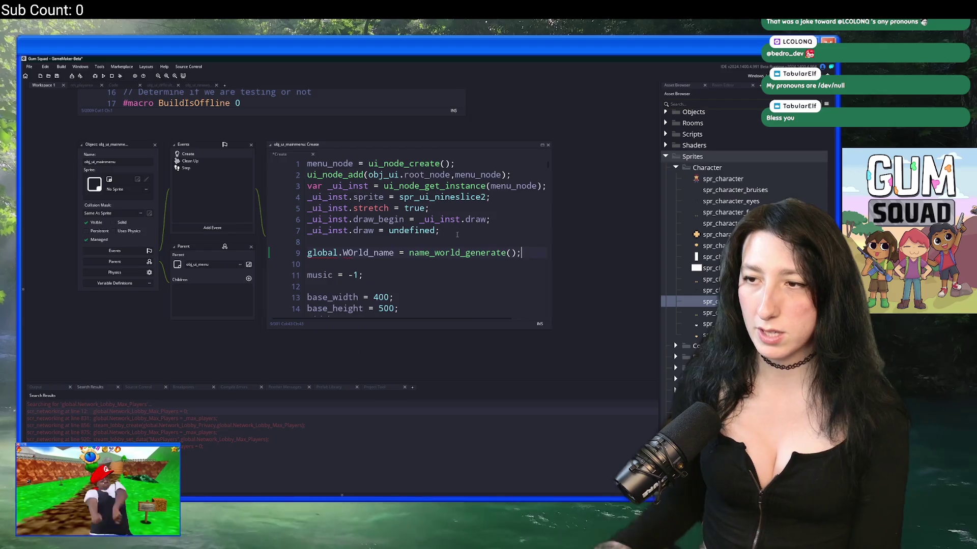
double_click(350, 253)
text(World_Name = name_world_generate();)
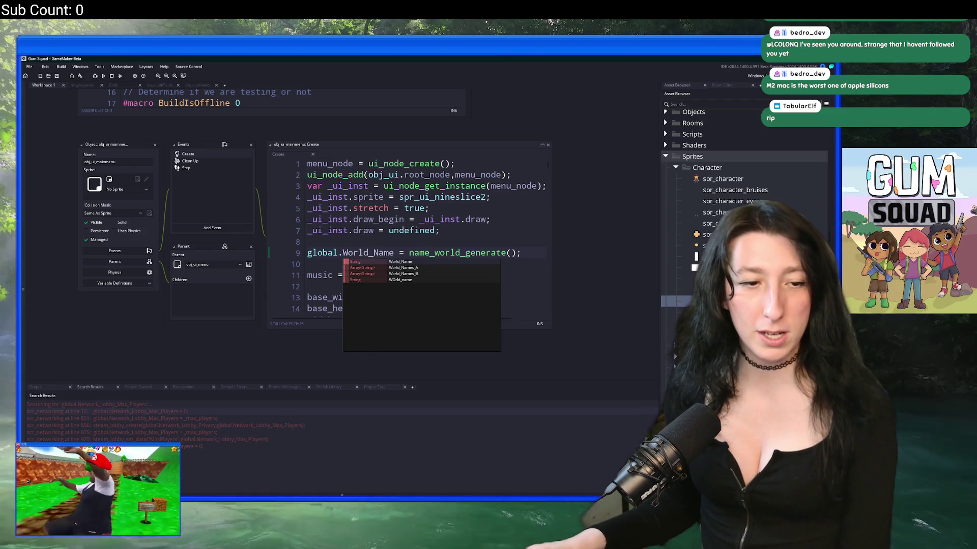
key(alt+Tab)
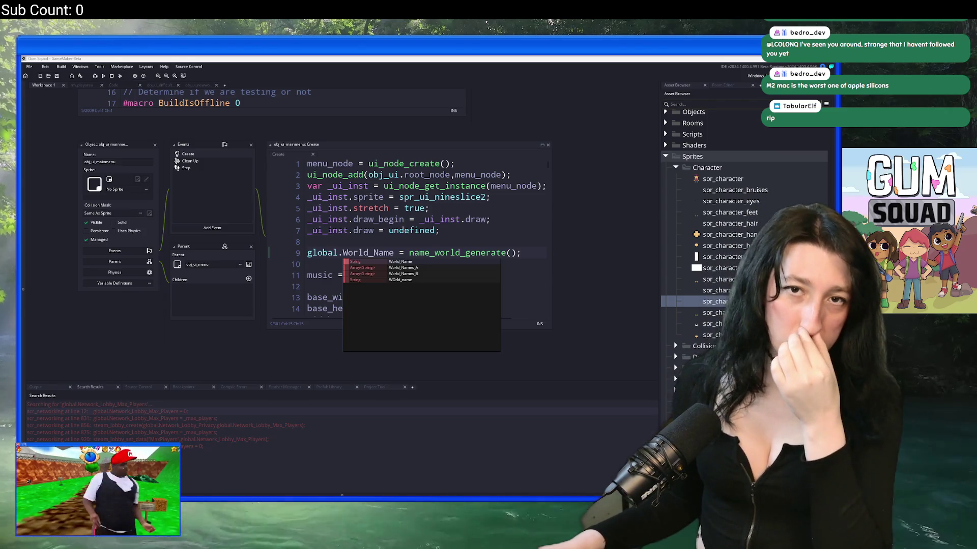
key(alt+Tab)
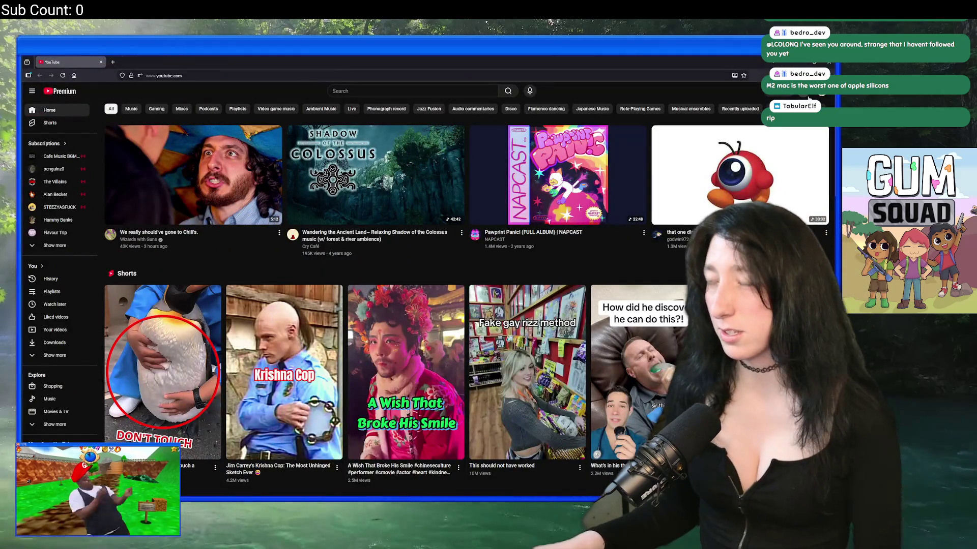
Open a notification's multiplayer looter Short in a smaller browser window, pause it, and show its comments
click(804, 92)
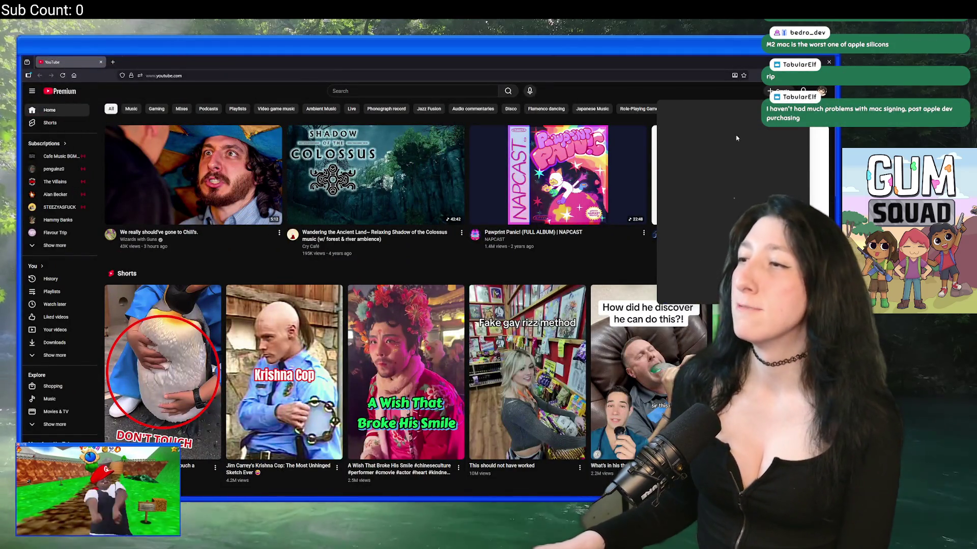
click(750, 143)
double_click(426, 62)
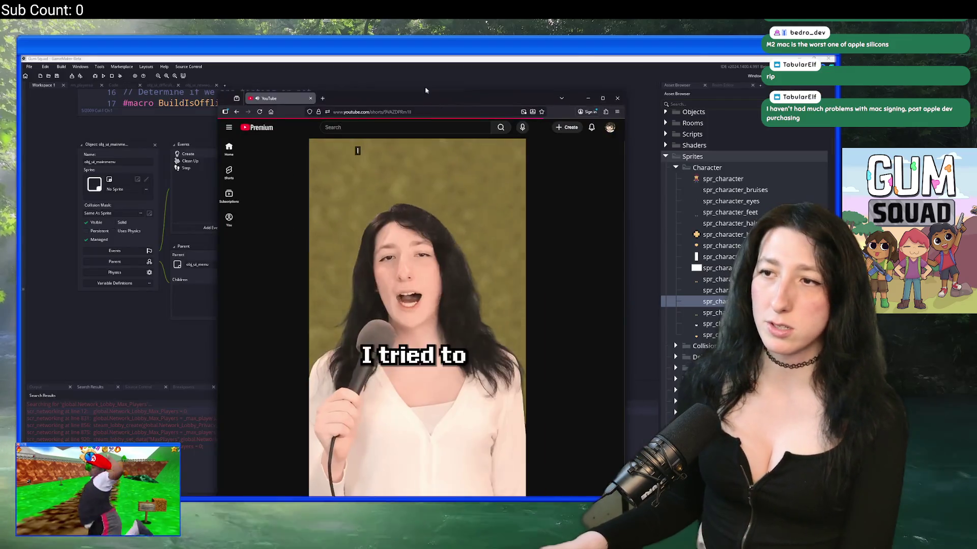
drag(426, 91, 386, 54)
key(space)
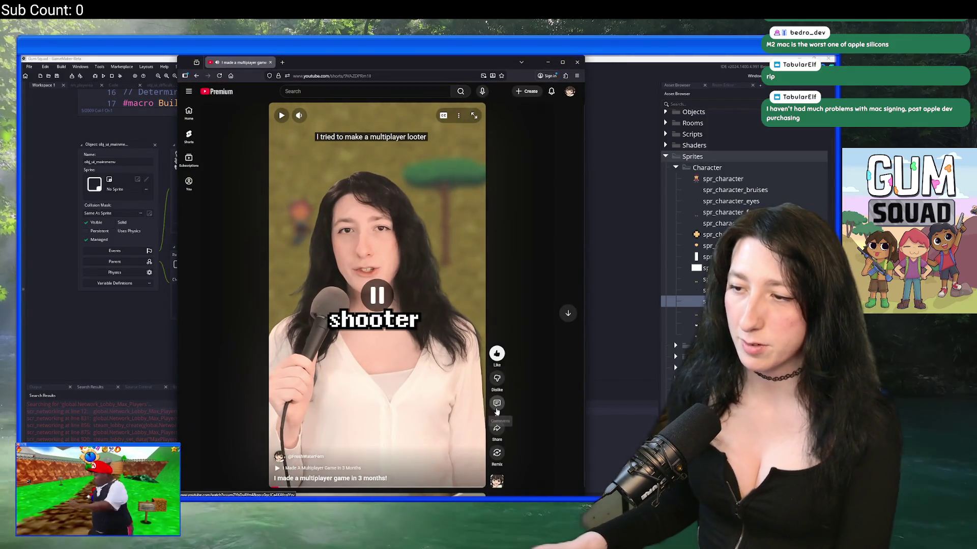
click(497, 407)
Scroll through the Short's comments and expand the 7 replies under one comment
scroll(403, 237, down, 5)
scroll(403, 236, down, 3)
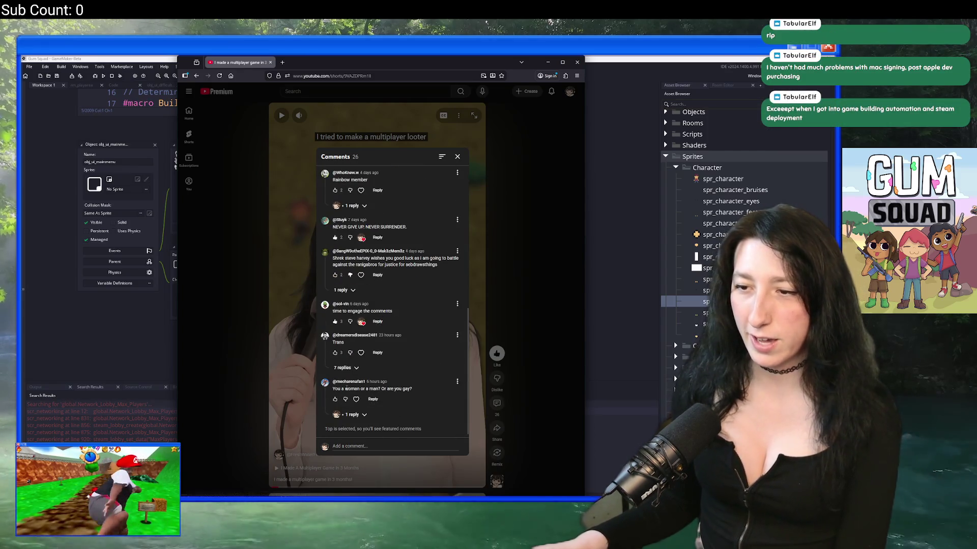
scroll(348, 381, down, 6)
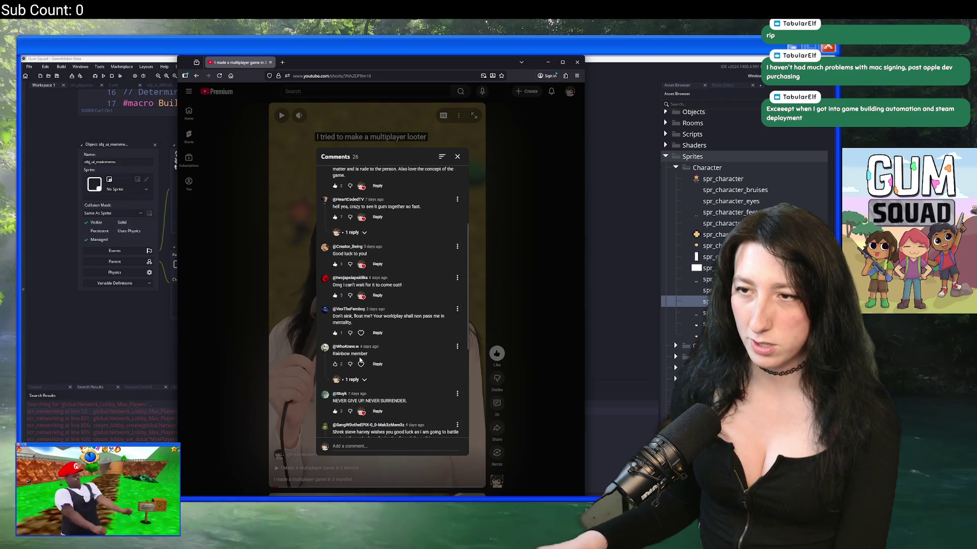
scroll(356, 305, down, 2)
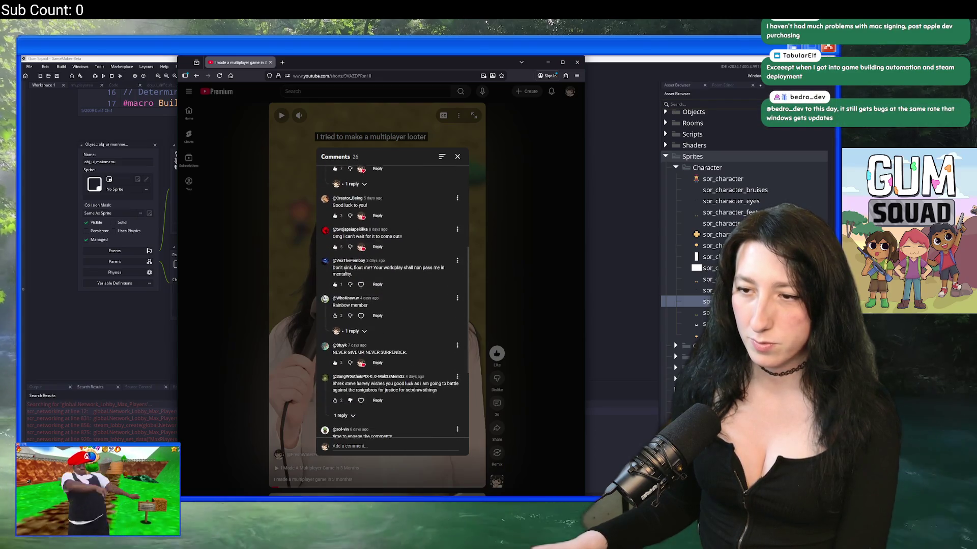
scroll(345, 273, up, 1)
scroll(357, 270, down, 5)
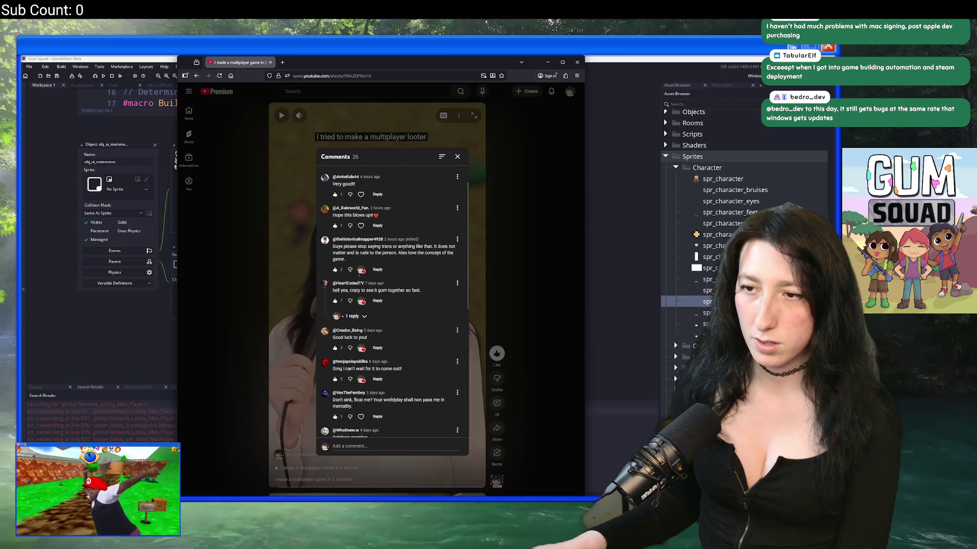
scroll(354, 245, down, 2)
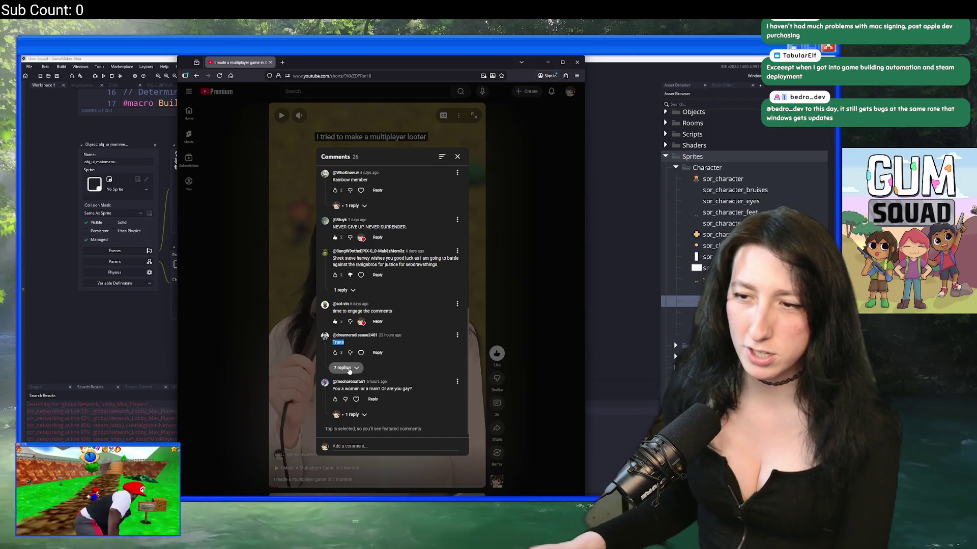
click(346, 368)
scroll(387, 284, down, 3)
drag(394, 68, 358, 84)
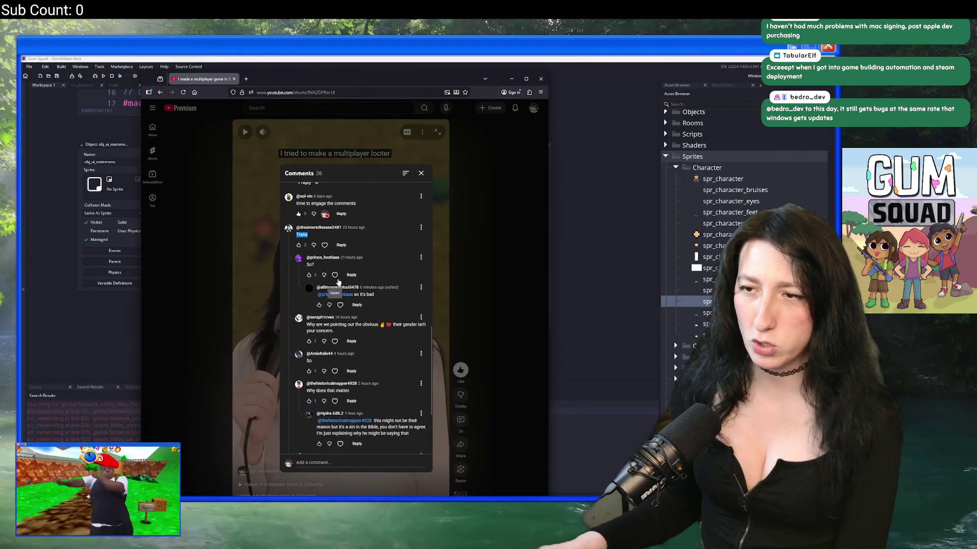
Read further replies, scroll back up, and bring the GameMaker code editor to the front
scroll(360, 314, down, 2)
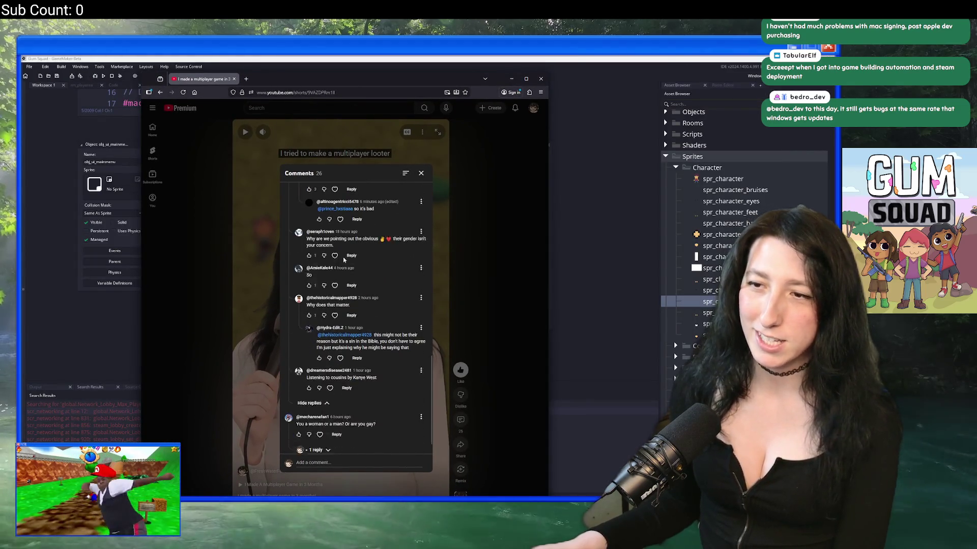
drag(409, 334, 316, 320)
click(366, 356)
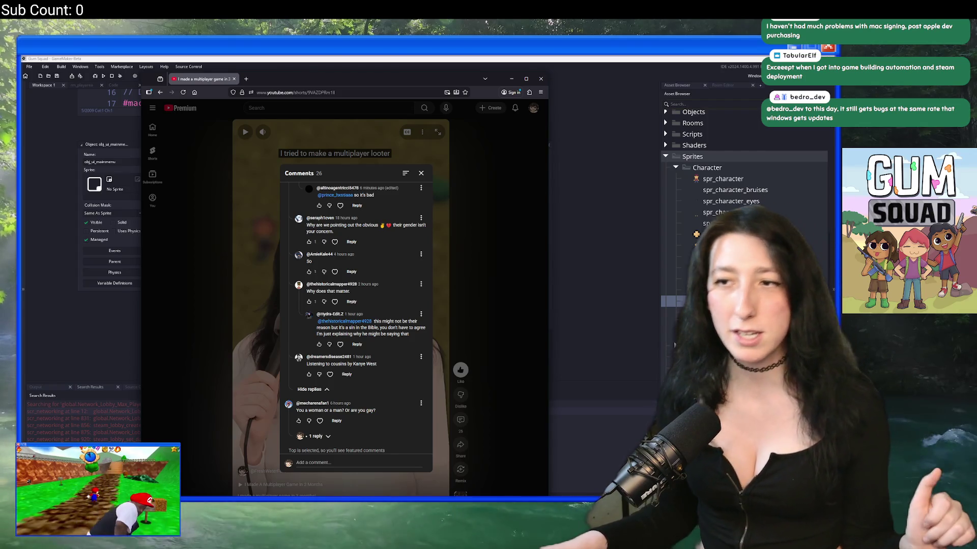
scroll(331, 319, up, 10)
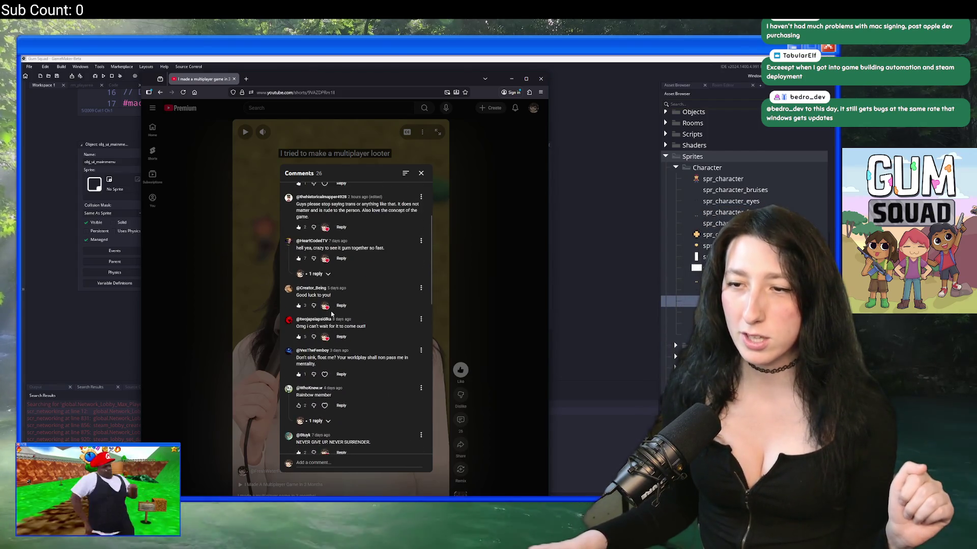
scroll(331, 313, up, 1)
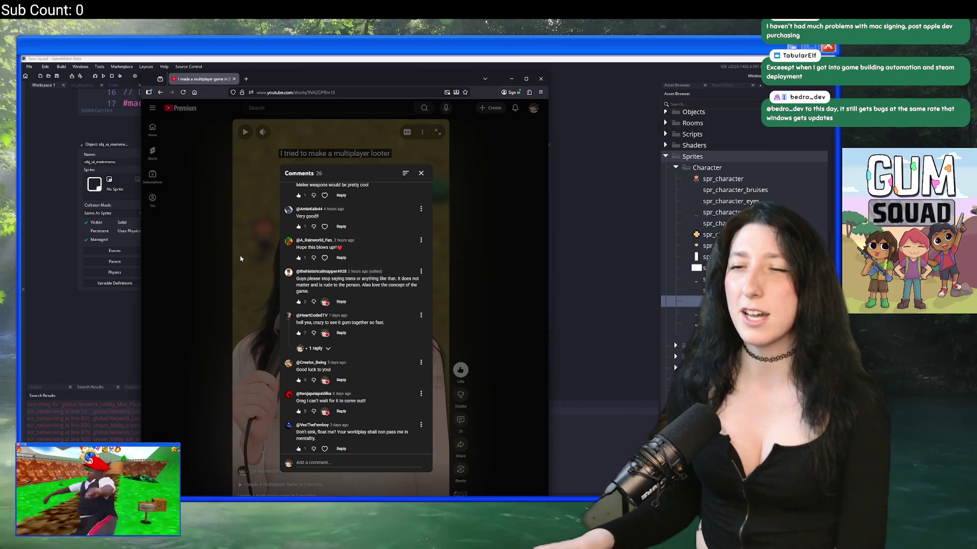
scroll(354, 308, up, 1)
click(234, 79)
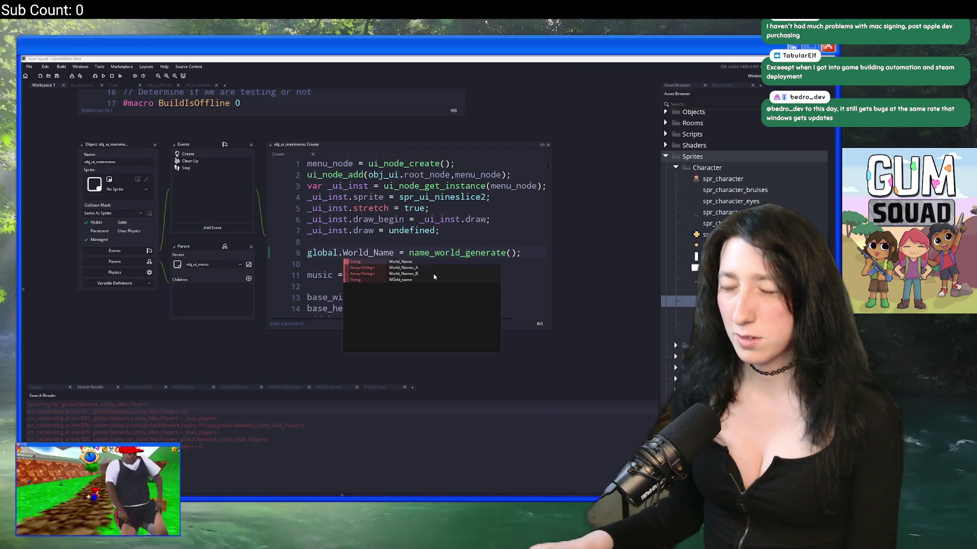
click(525, 251)
drag(525, 251, 511, 246)
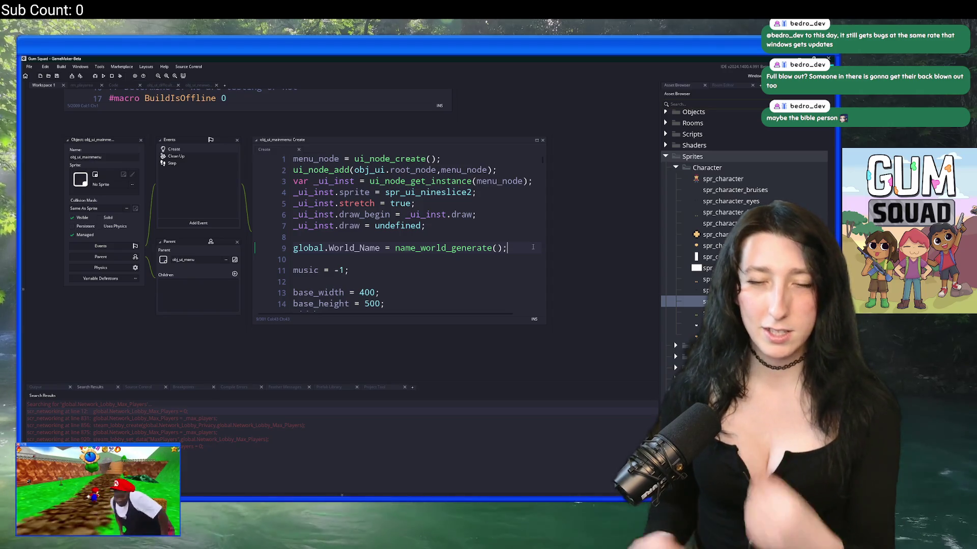
scroll(532, 246, down, 3)
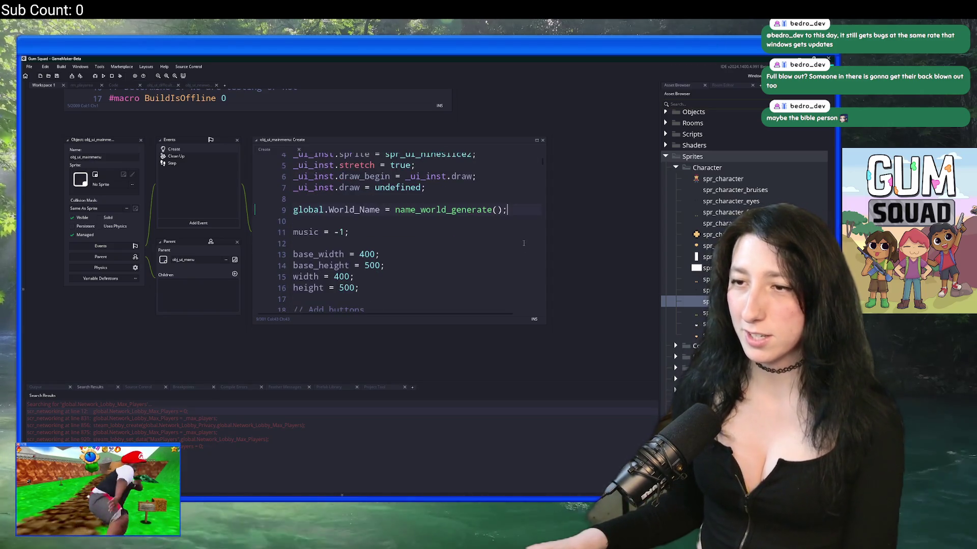
Duplicate the World_Name line and rename the copy's variable to global.Network_Lobby_Privacy
scroll(438, 196, up, 2)
key(ctrl+d)
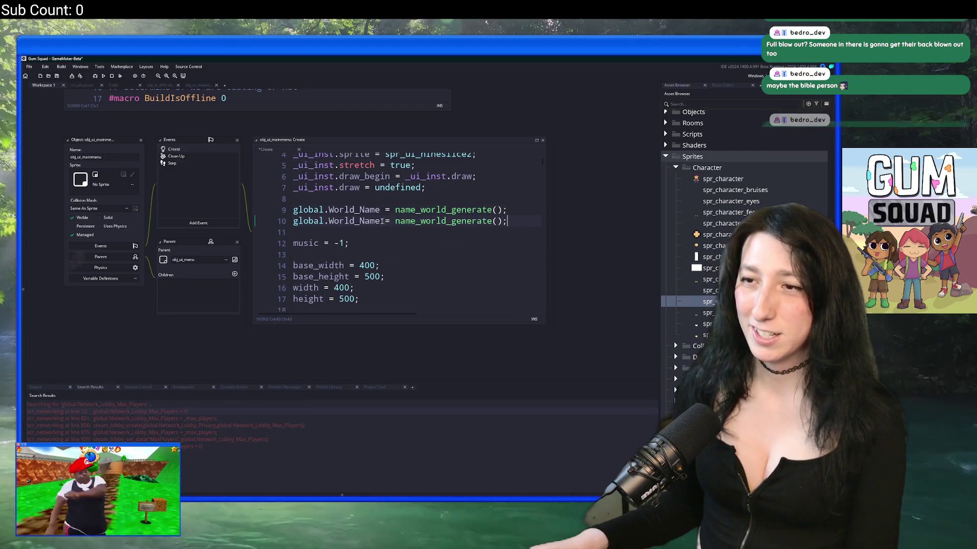
click(329, 220)
double_click(330, 221)
text(Lobb)
key(Down)
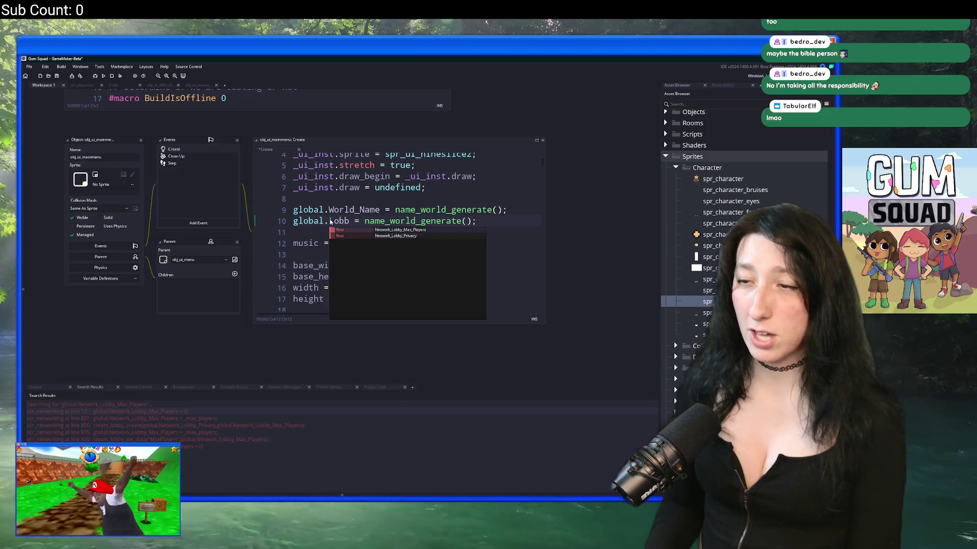
key(Return)
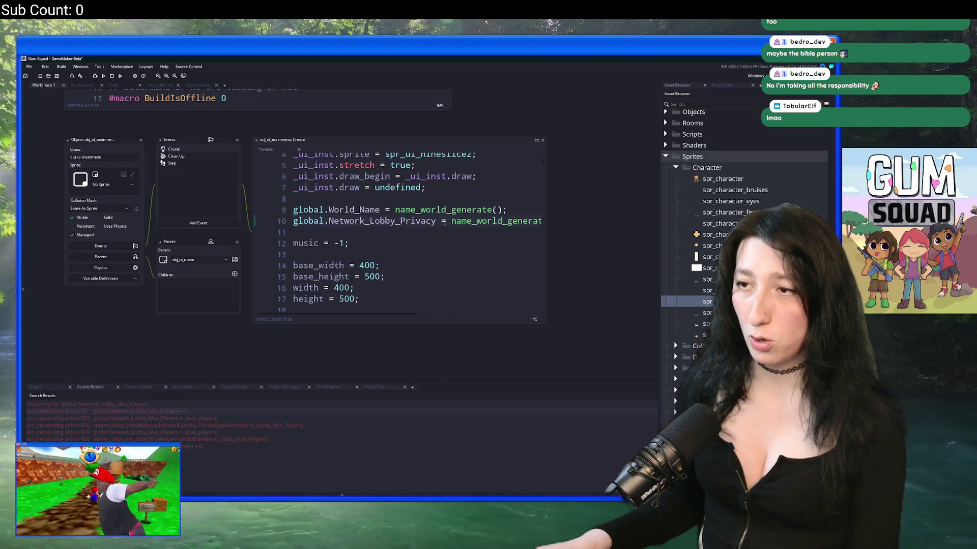
Widen the code editor so all of line 10 shows, then bring up the asset search
click(460, 254)
drag(475, 262, 552, 257)
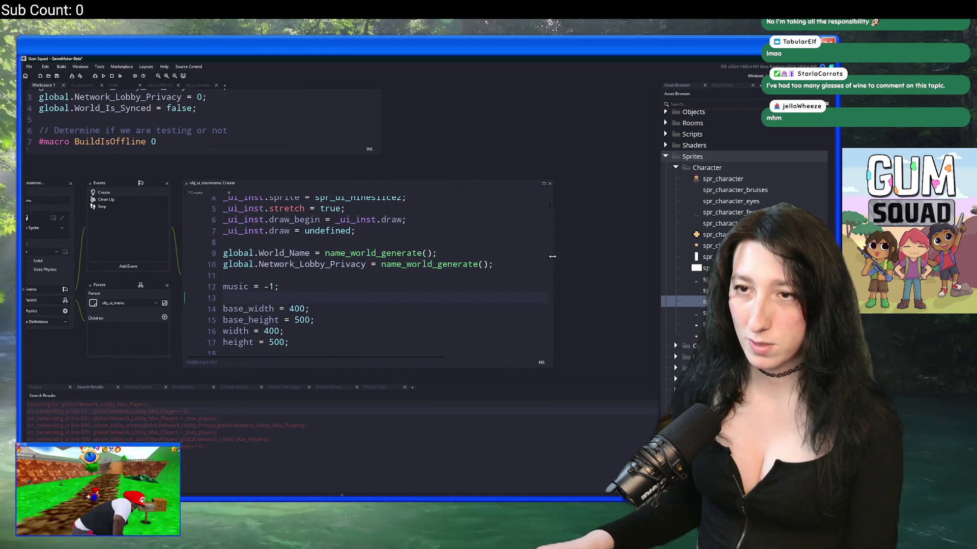
click(402, 189)
key(ctrl+t)
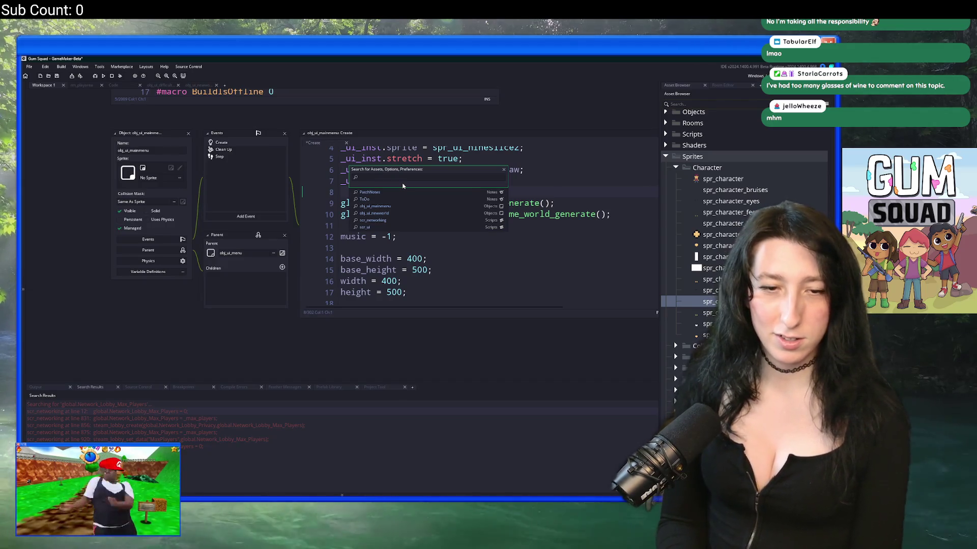
Open obj_ui_newworld's Create event and inspect the global.Network_Lobby_Privacy switch on line 75
text(new)
key(Return)
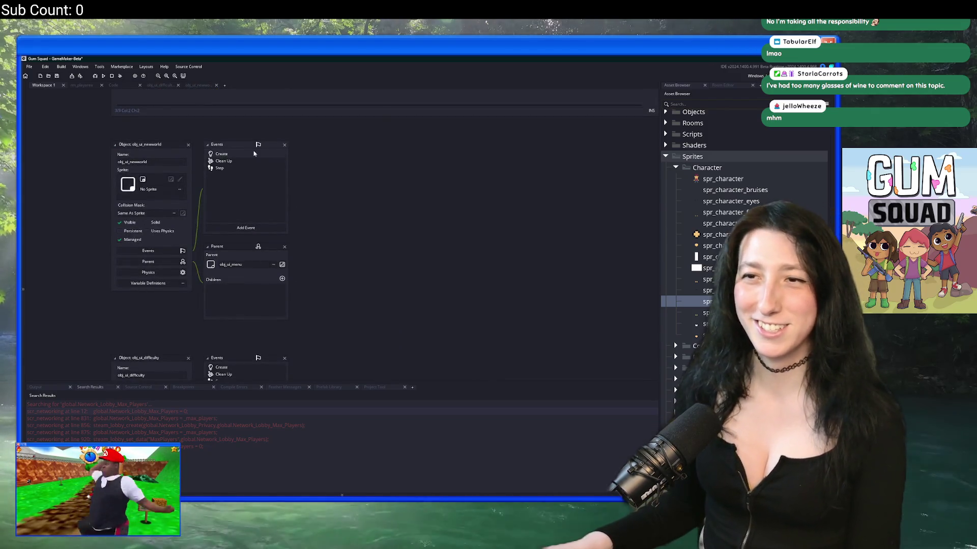
double_click(254, 154)
scroll(360, 236, down, 8)
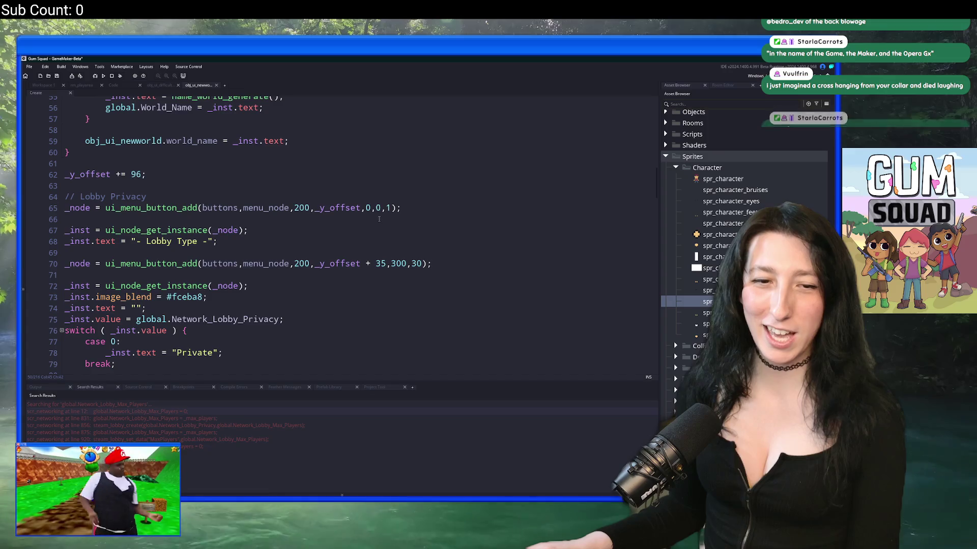
scroll(363, 106, up, 4)
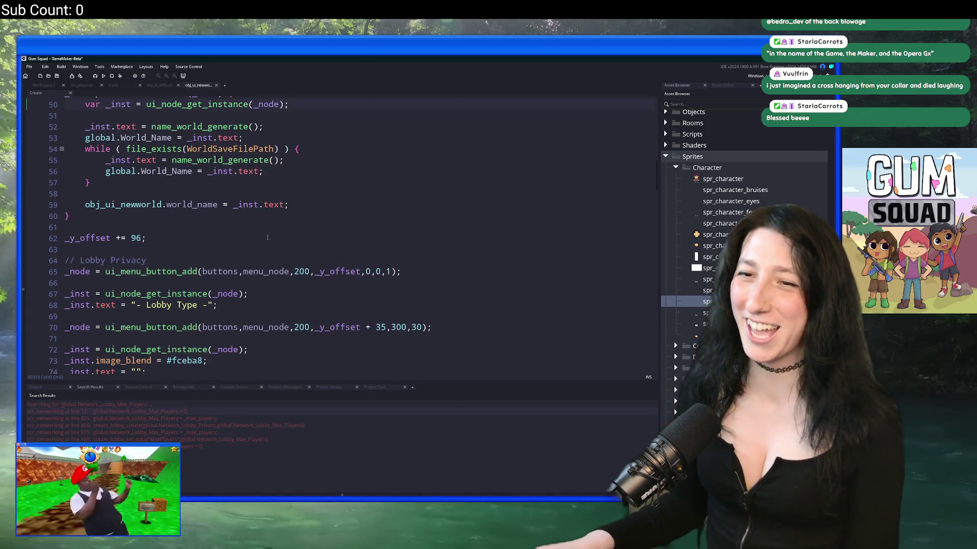
scroll(260, 232, down, 1)
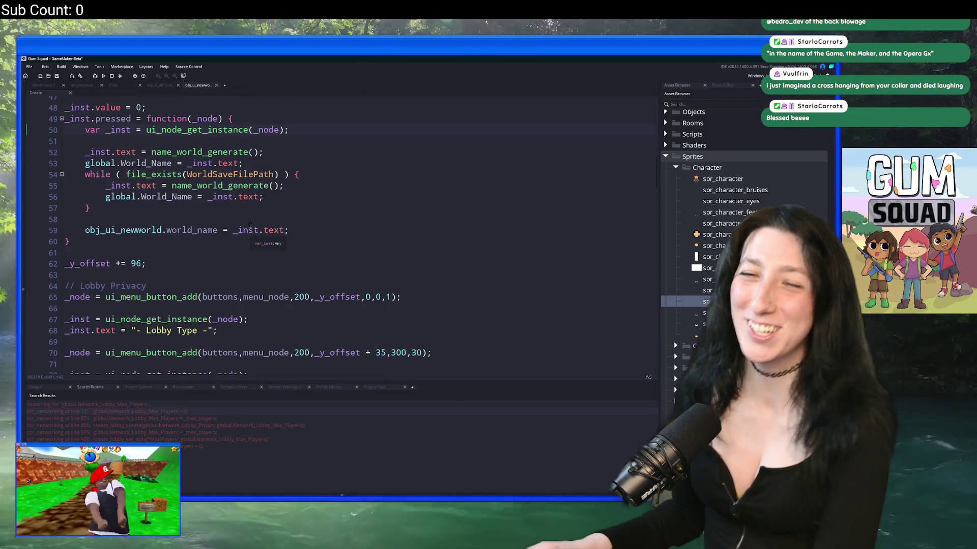
scroll(250, 226, down, 5)
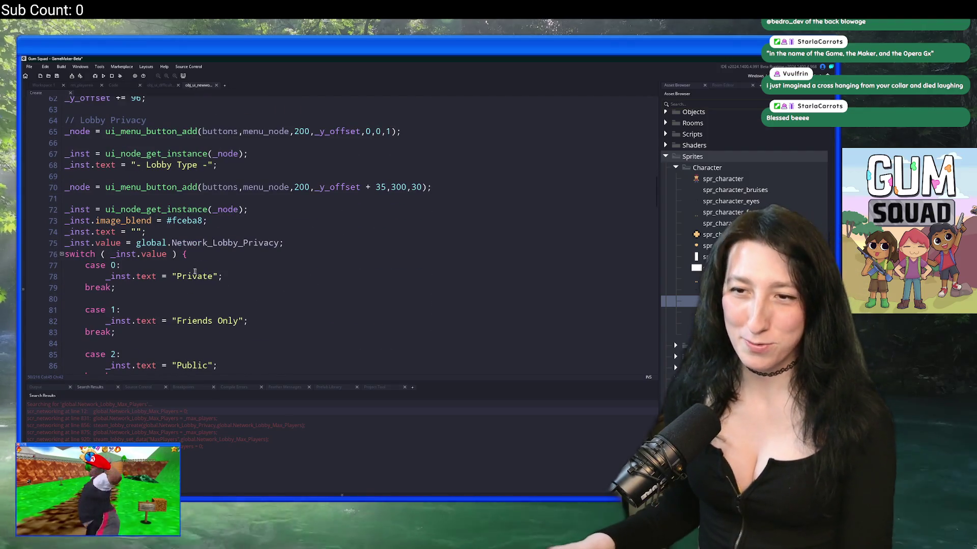
drag(281, 243, 139, 250)
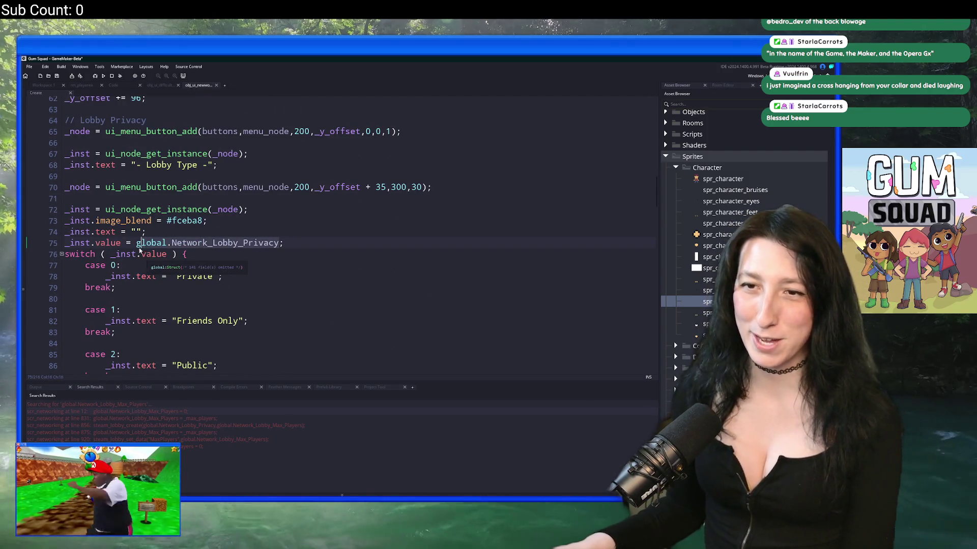
scroll(220, 277, down, 1)
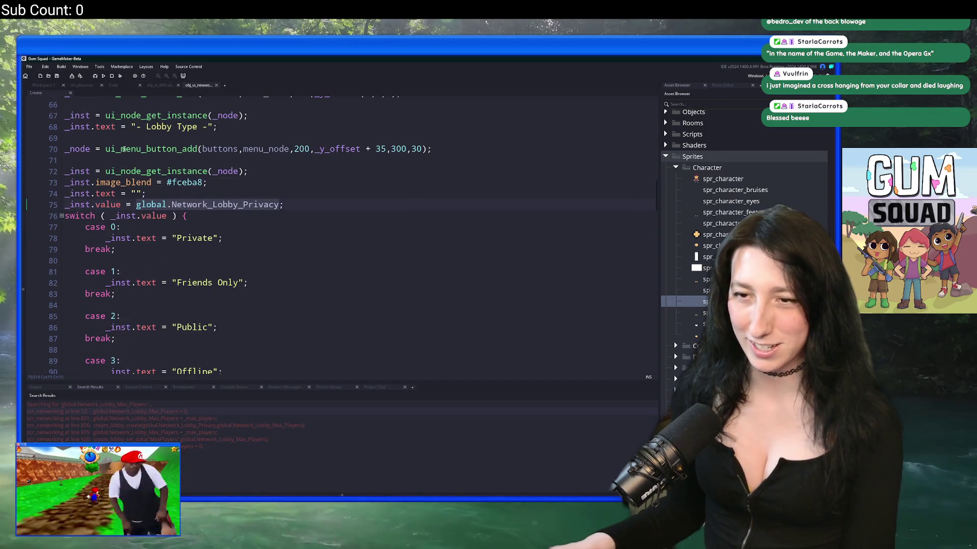
Cycle through the open code tabs back to obj_ui_mainmenu's Create code, placing the cursor at line 10's end
click(50, 87)
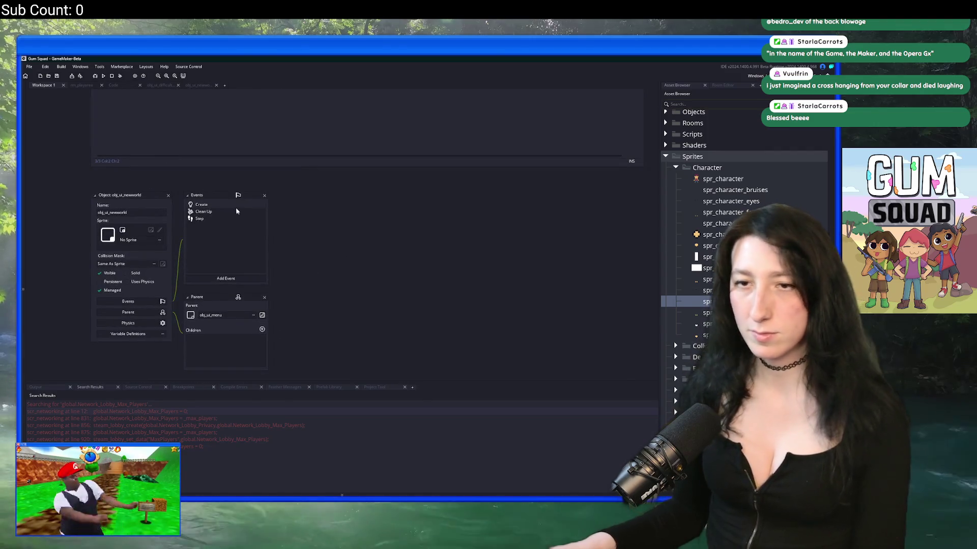
scroll(236, 207, up, 10)
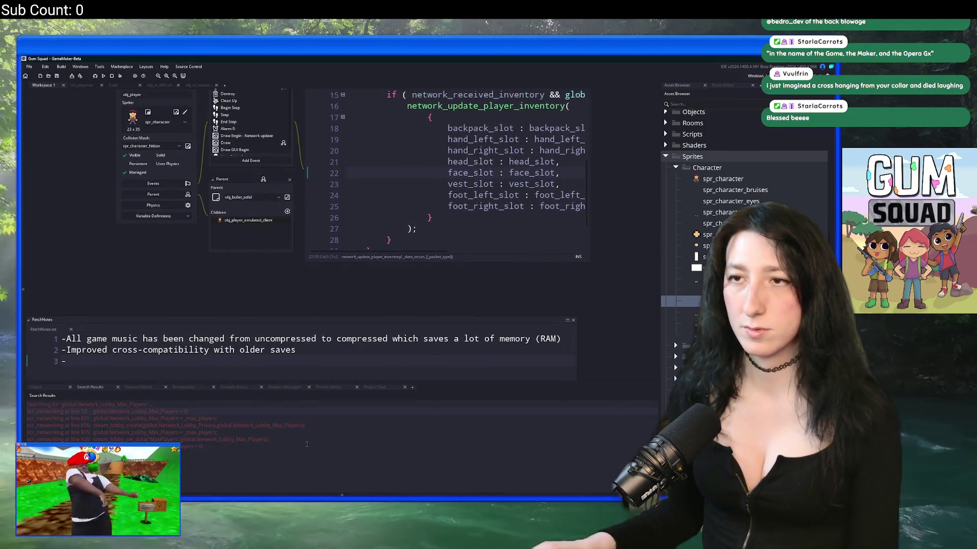
scroll(305, 254, down, 5)
click(203, 86)
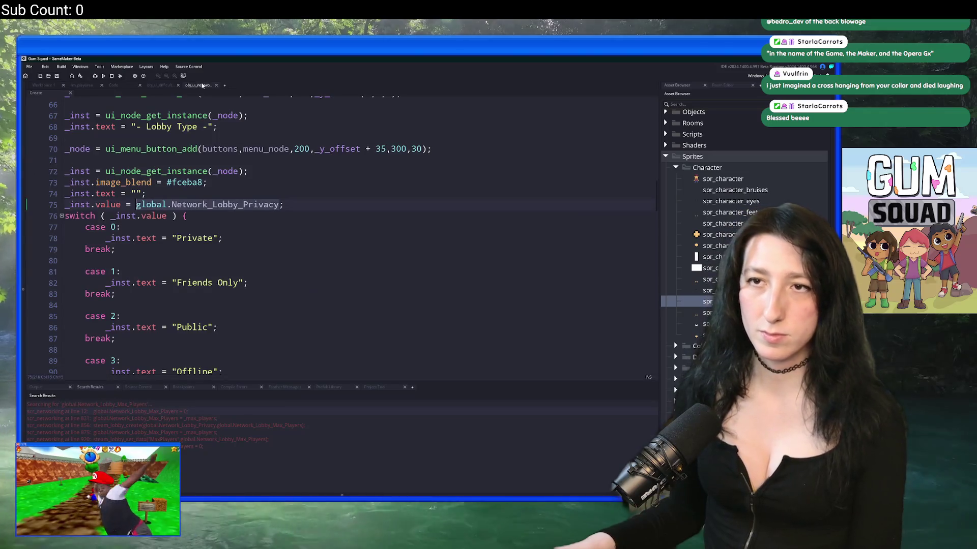
click(160, 86)
click(113, 85)
click(43, 86)
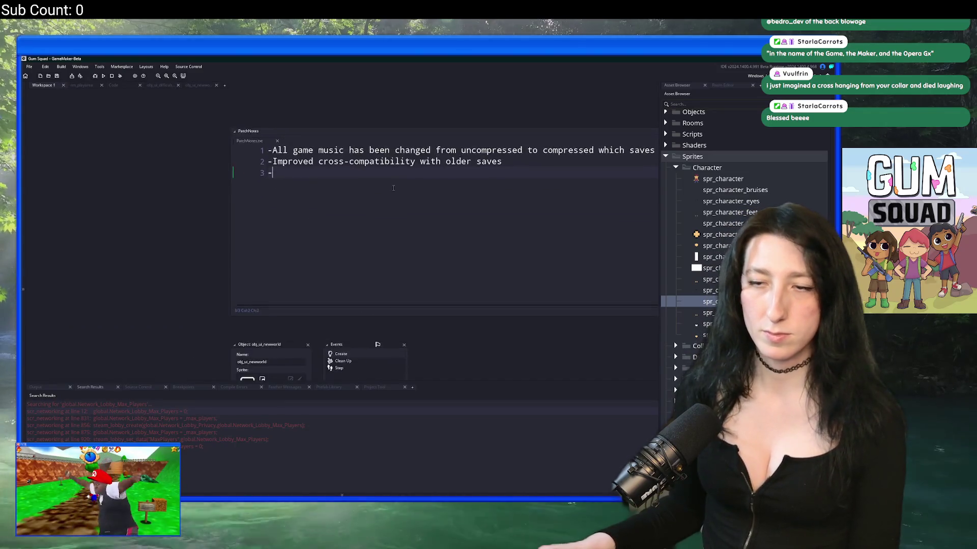
scroll(394, 188, down, 5)
scroll(435, 264, up, 3)
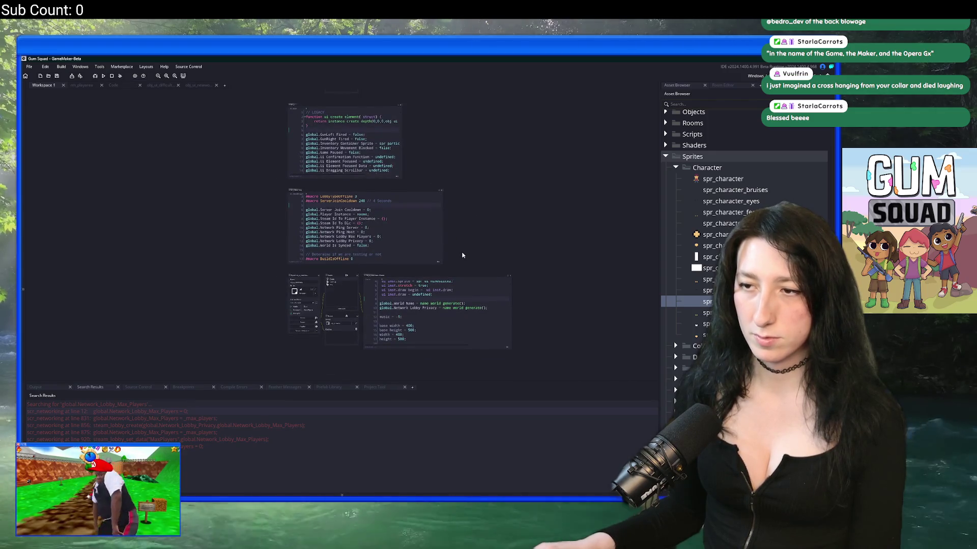
scroll(457, 255, up, 5)
click(553, 231)
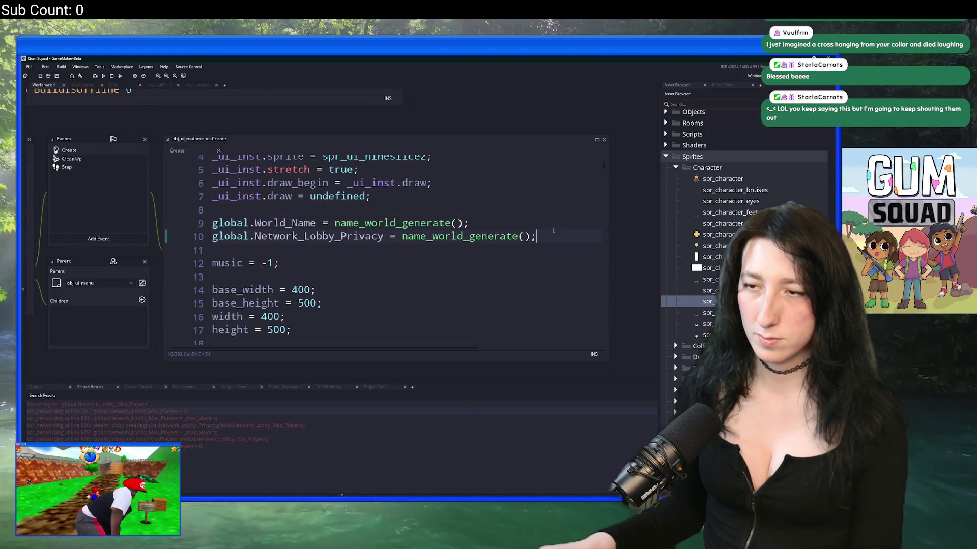
Replace name_world_generate() on line 10 with 1 so lobby privacy defaults to 1
text(global.Network_Lobby_Privacy)
key(ctrl+z)
drag(365, 236, 402, 236)
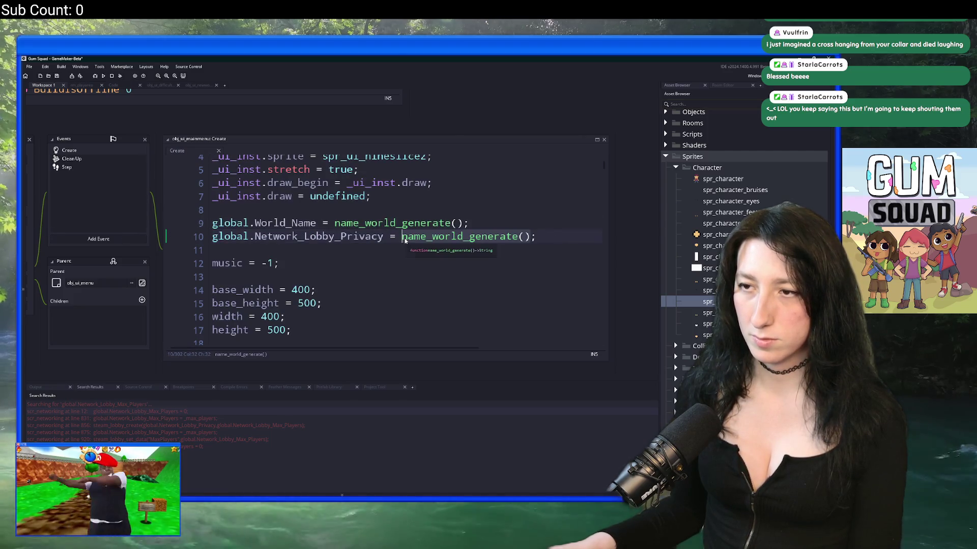
text(1)
Add global.Network_Lobby_Max_Players = 8; on line 11 and run the game with F5
key(Return)
text(gl)
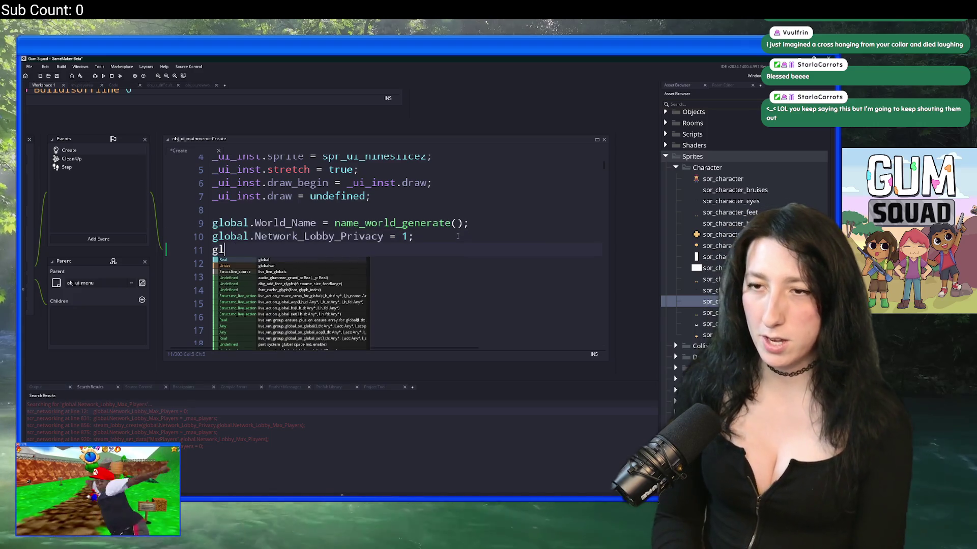
text(obal.Net)
key(Down)
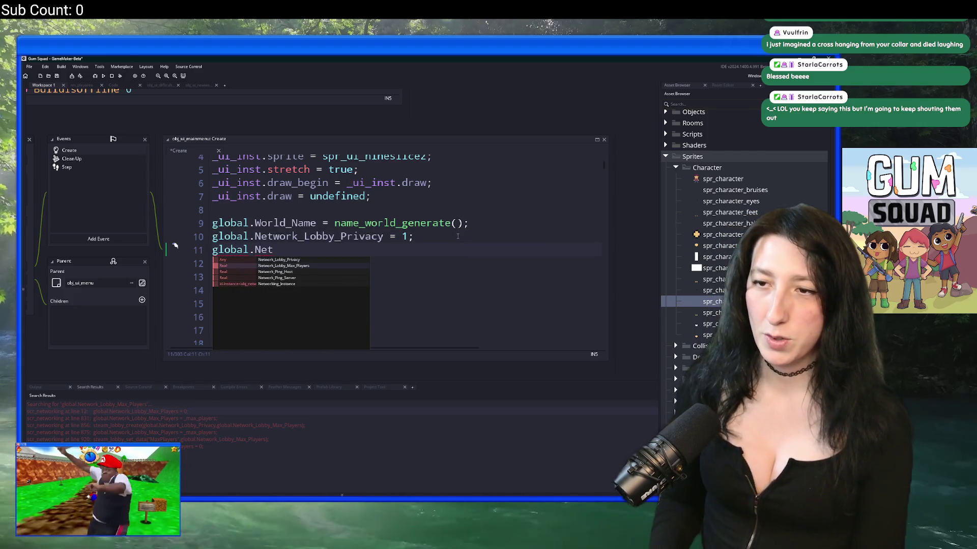
key(Return)
text(= 8;)
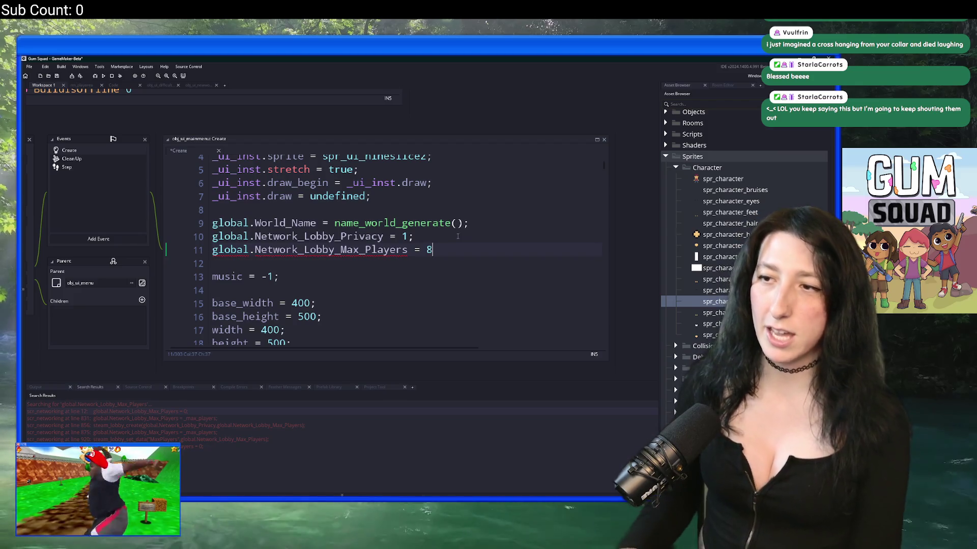
key(F5)
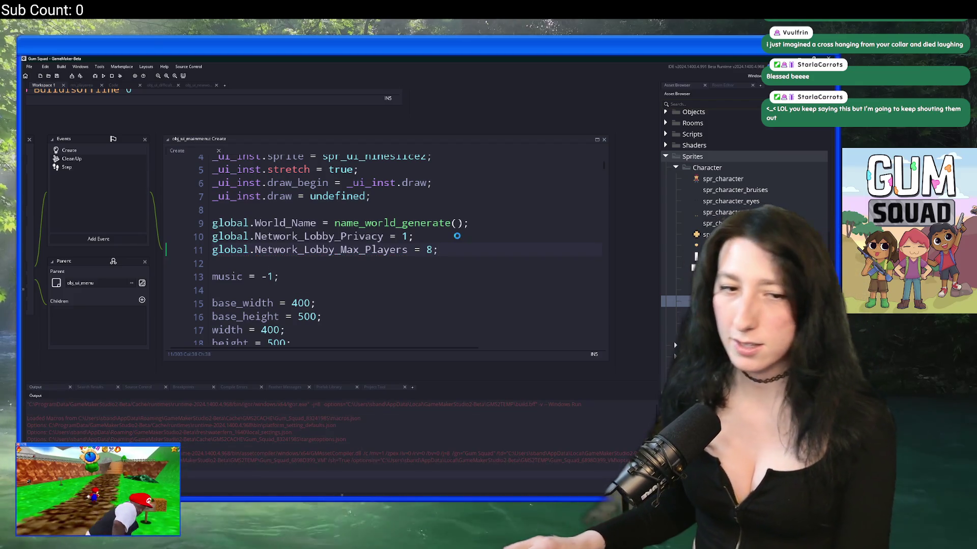
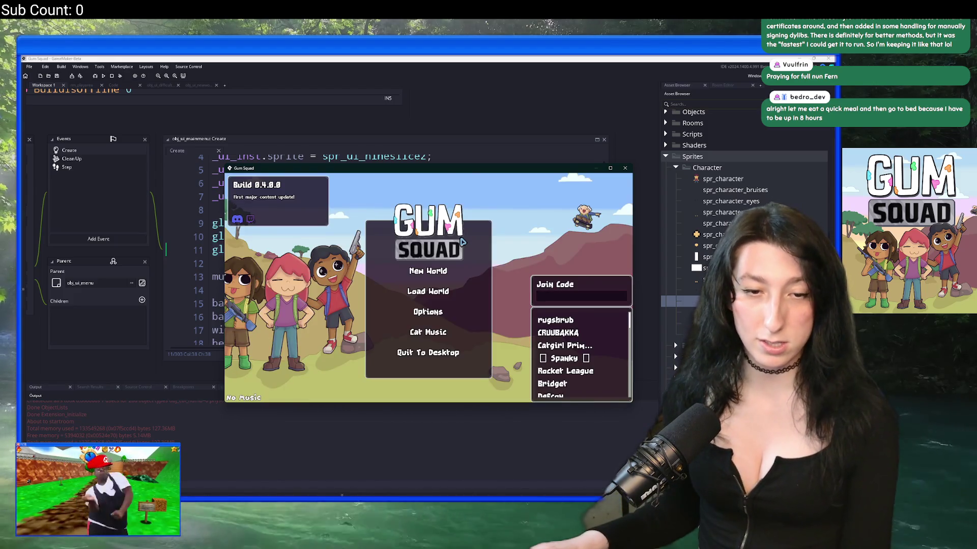
Maximize the test build, view its New World setup screen, then close the game
double_click(413, 169)
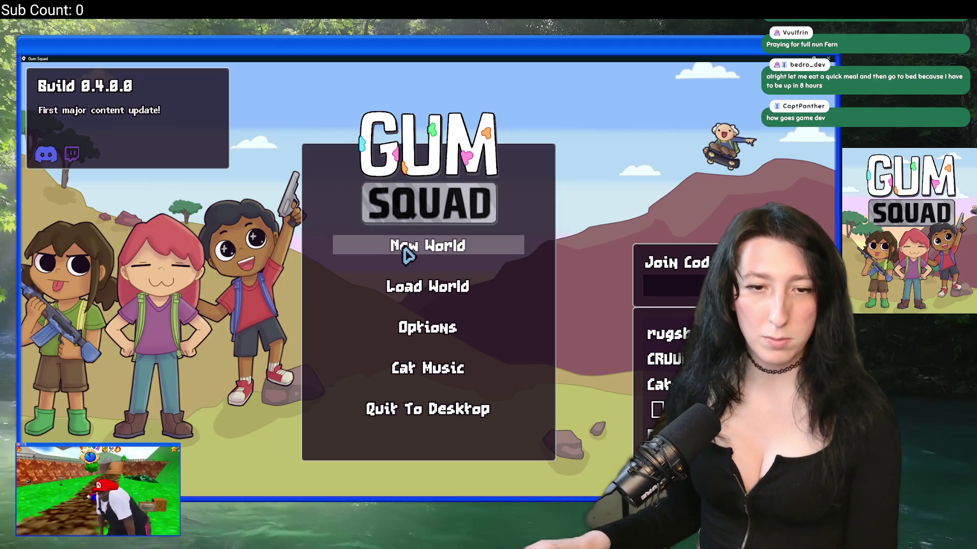
click(463, 251)
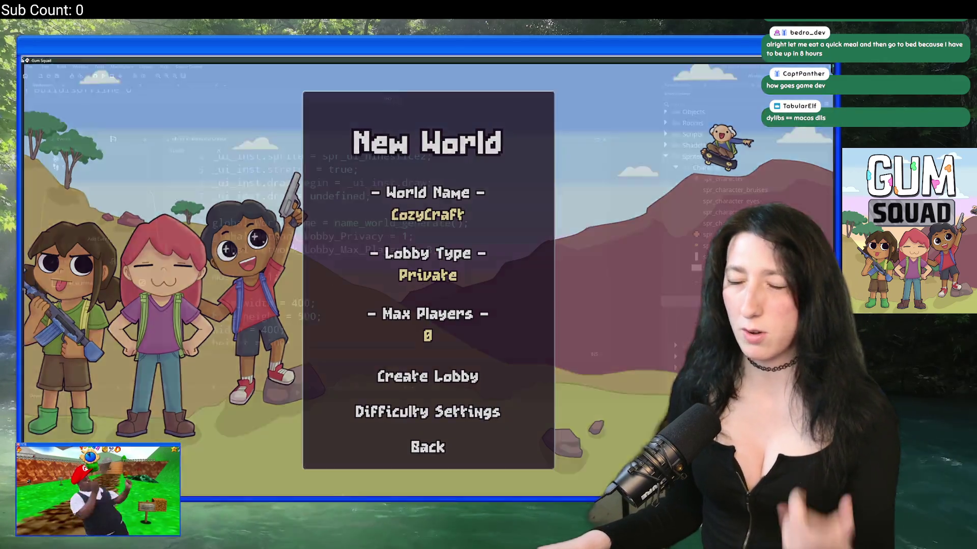
click(829, 59)
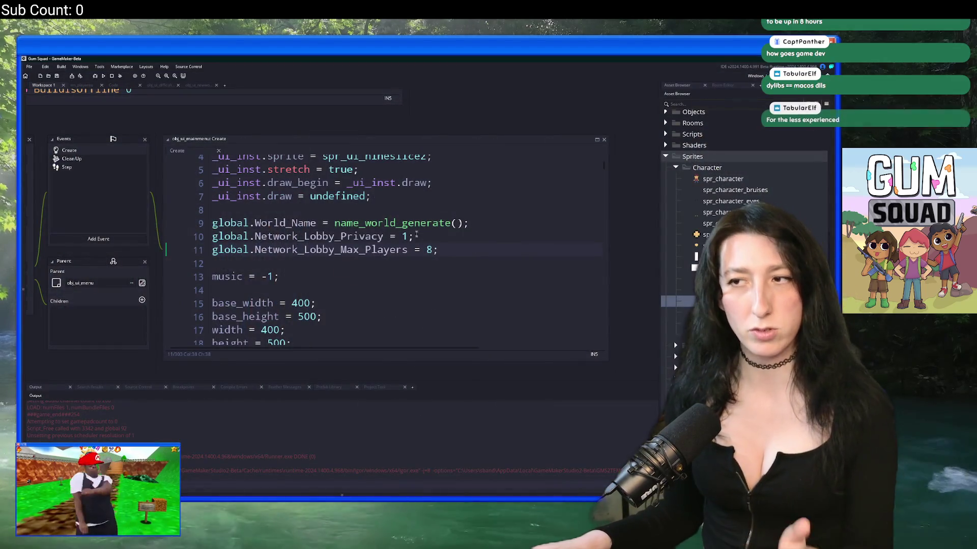
Search the project for global.World_Name and inspect the obj_ui_newworld Create match
drag(212, 222, 413, 237)
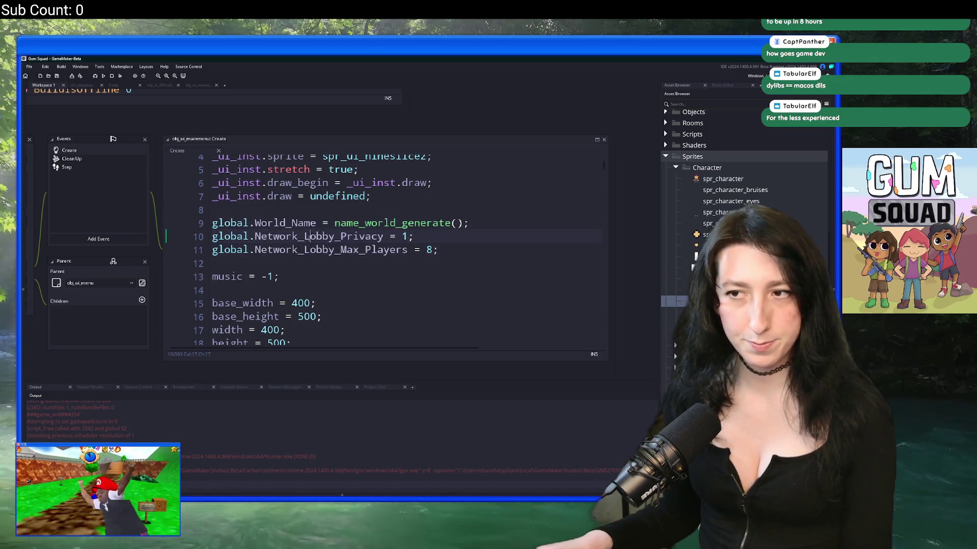
click(249, 223)
double_click(227, 223)
key(ctrl+shift+f)
key(Return)
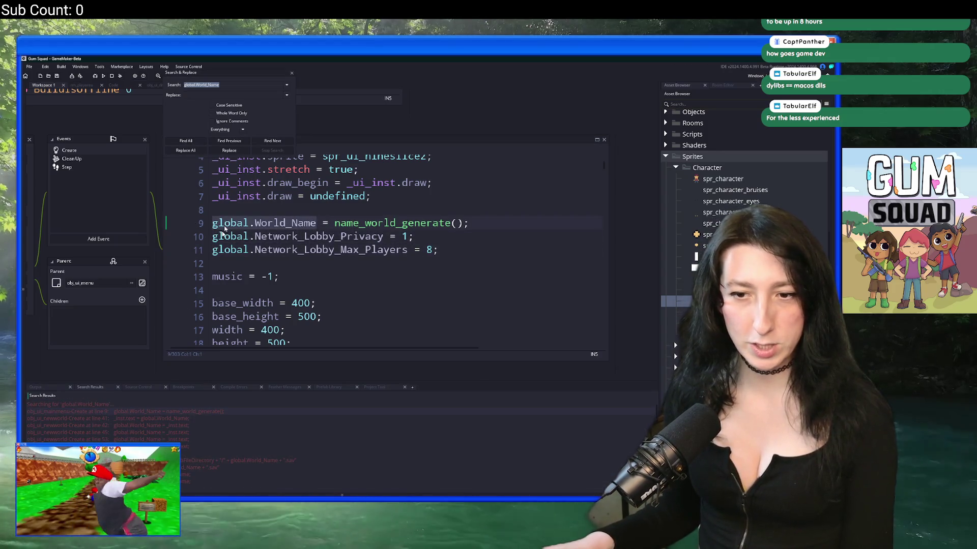
double_click(195, 417)
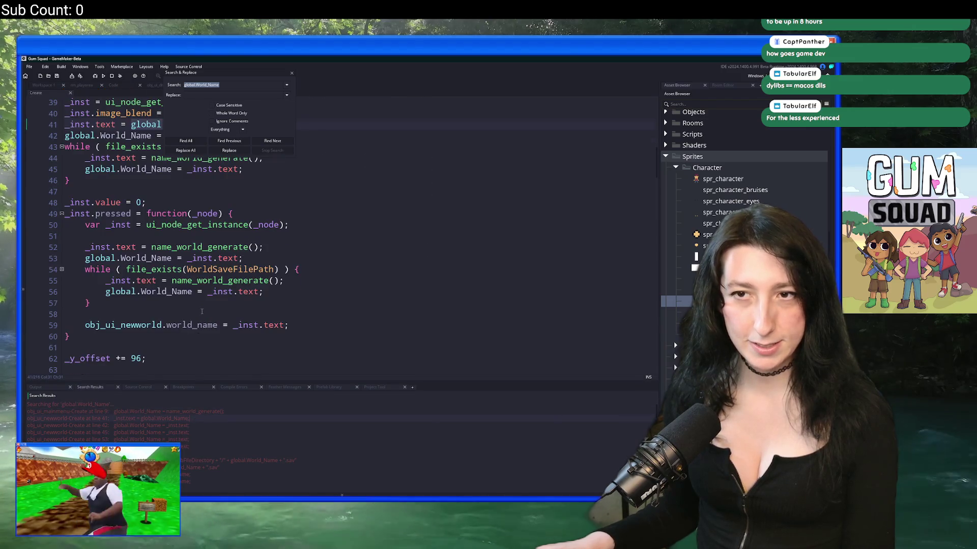
click(293, 74)
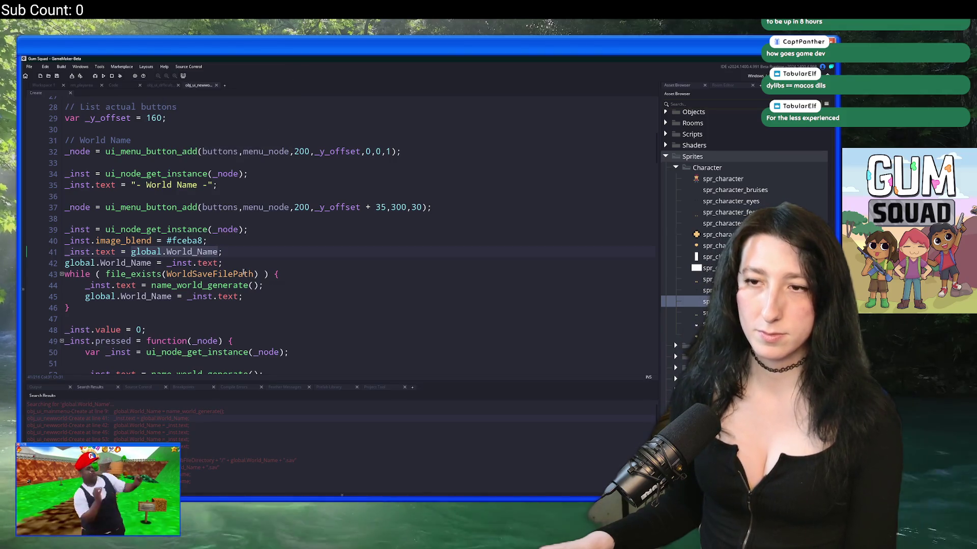
Peek at the name_world_generate function, then search the project for 'bal.World_Name ='
click(252, 252)
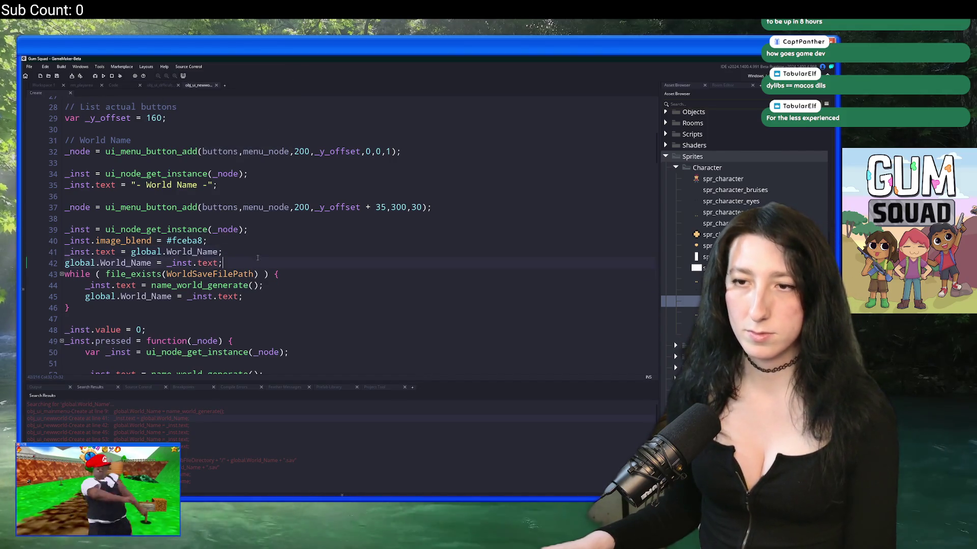
click(48, 87)
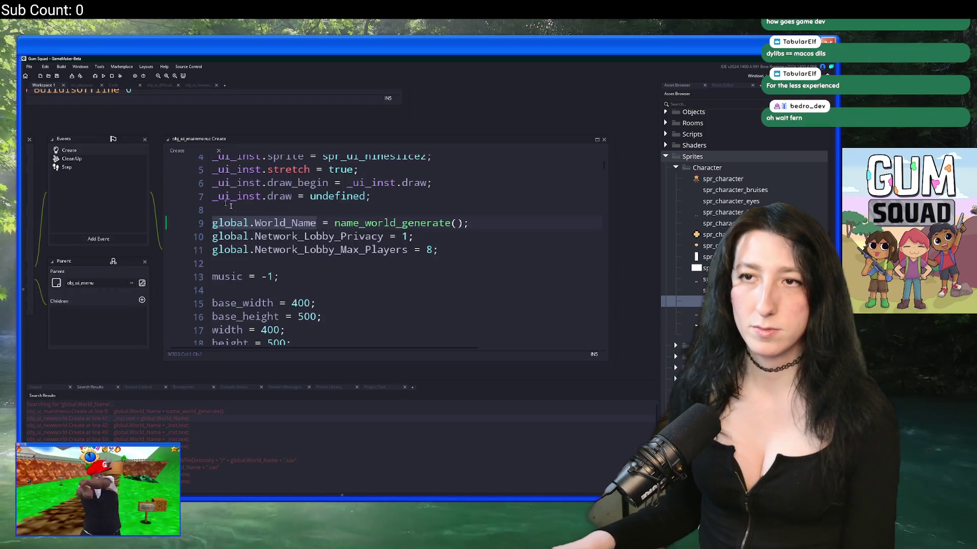
middle_click(432, 223)
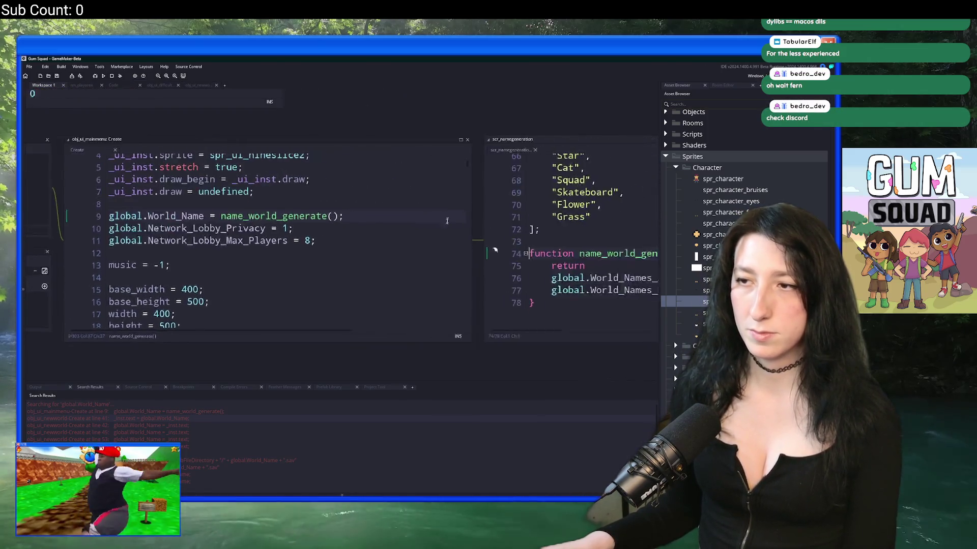
click(409, 150)
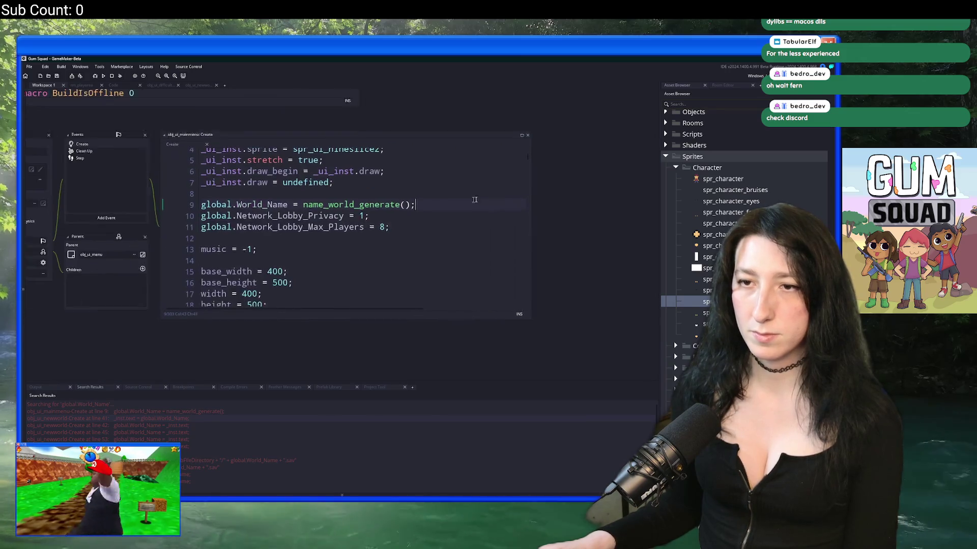
click(321, 185)
drag(370, 198, 289, 199)
key(ctrl+shift+f)
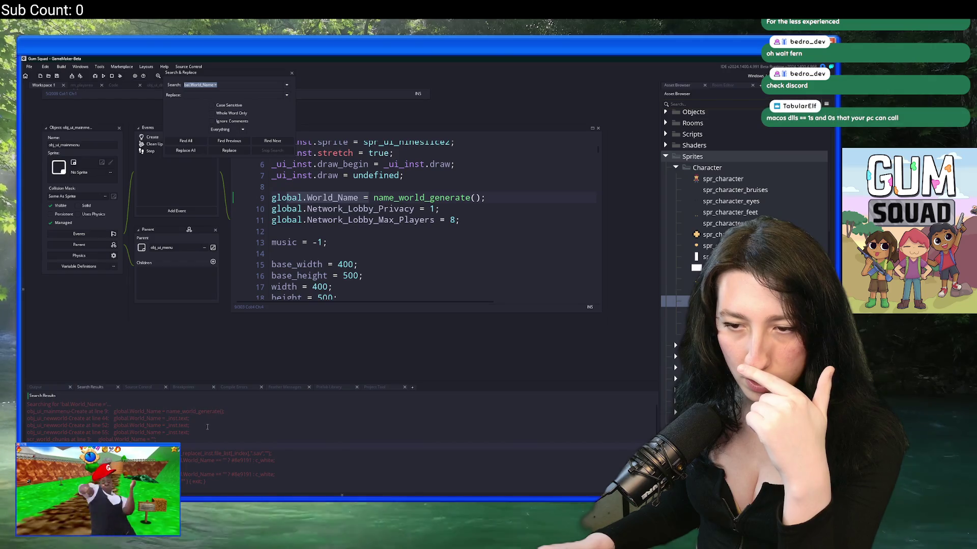
Delete line 27, which blanks global.World_Name, in obj_ui_friendslist
scroll(198, 432, down, 2)
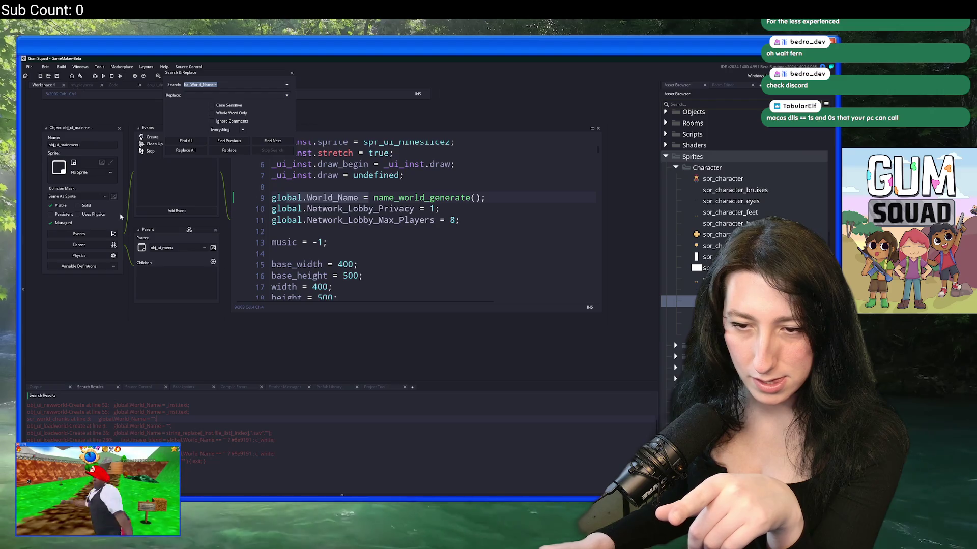
double_click(210, 466)
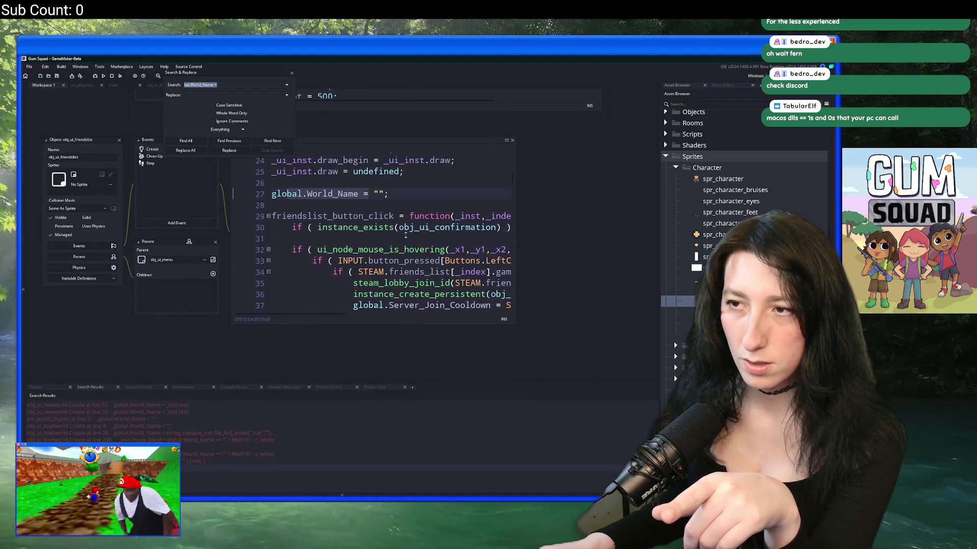
key(BackSpace)
key(BackSpace)
key(BackSpace)
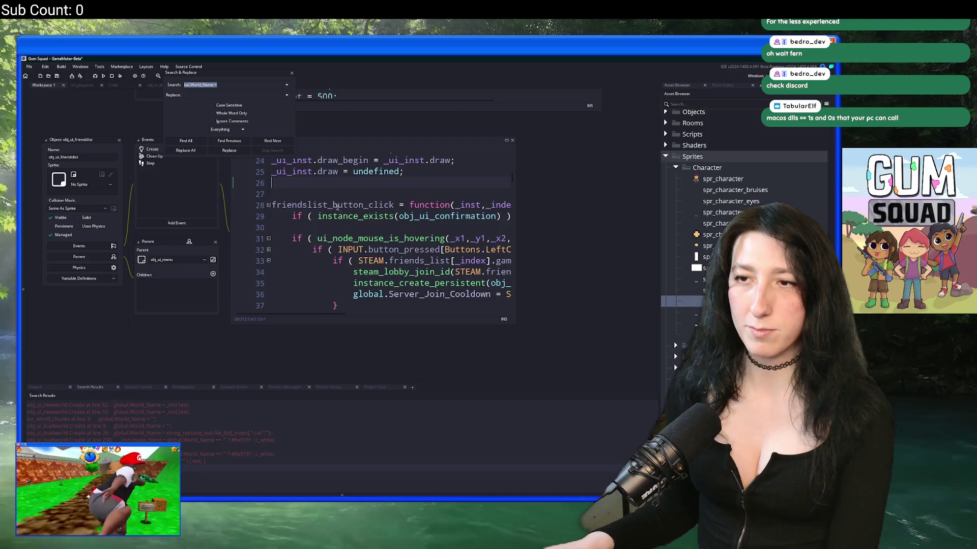
Close the friends list code, relaunch the game with F5, and switch to Discord
click(119, 141)
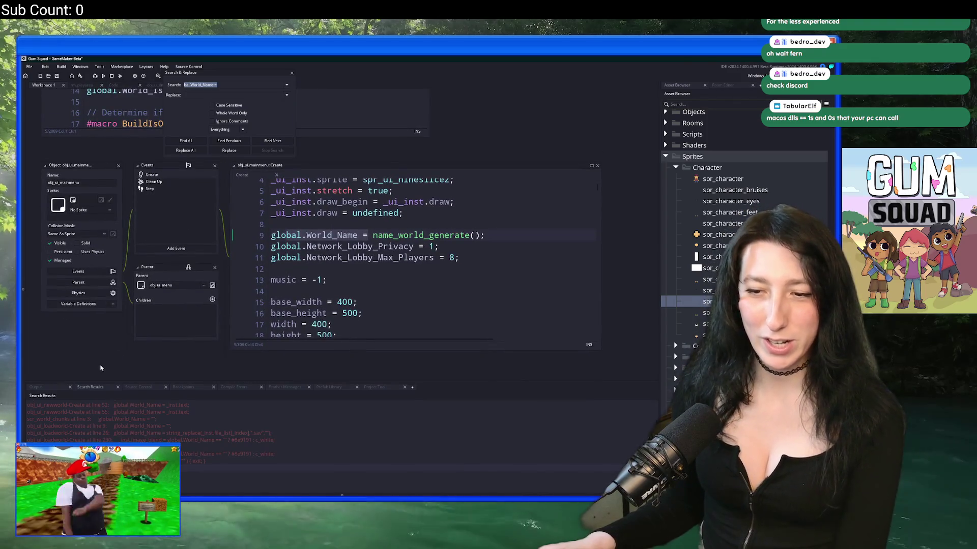
key(F5)
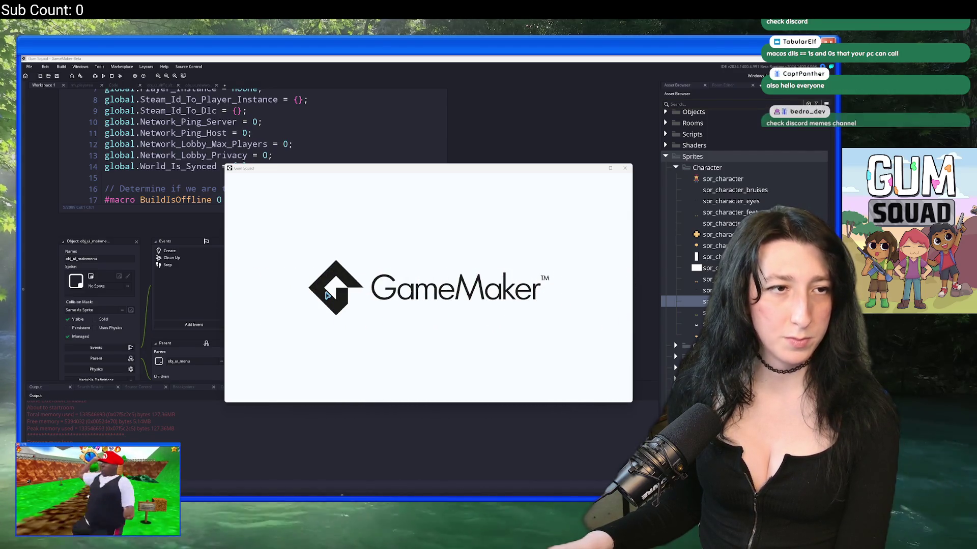
key(alt+Tab)
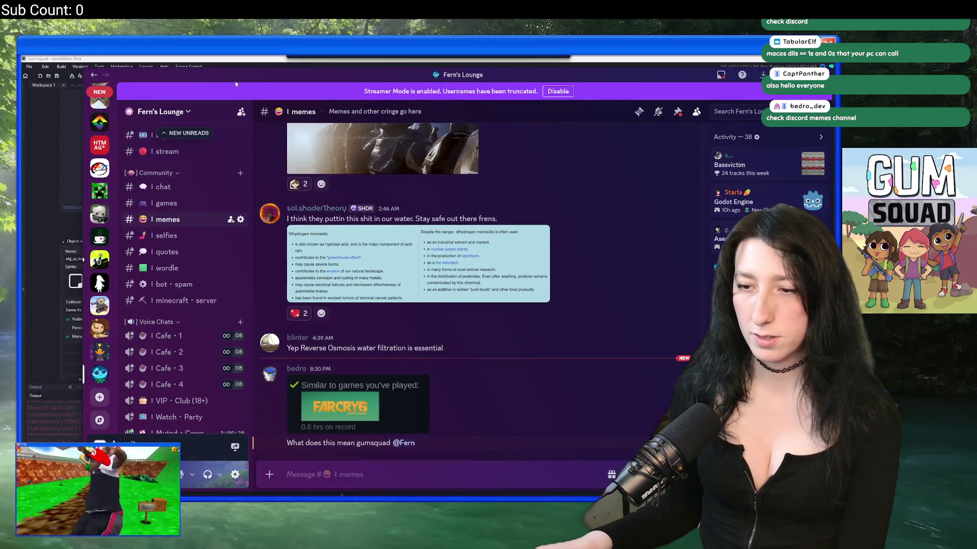
View the Far Cry 6 embed enlarged, close it, and return to the game
click(370, 394)
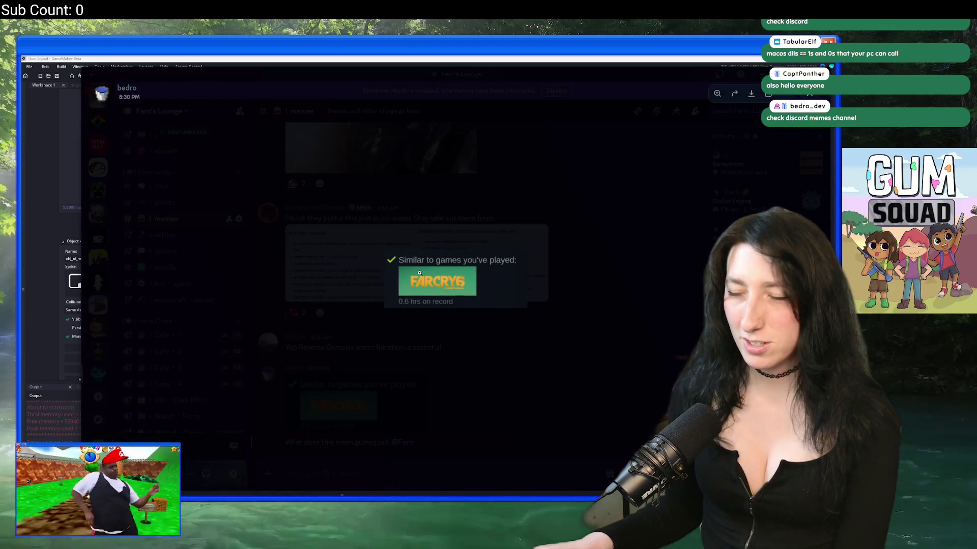
key(Escape)
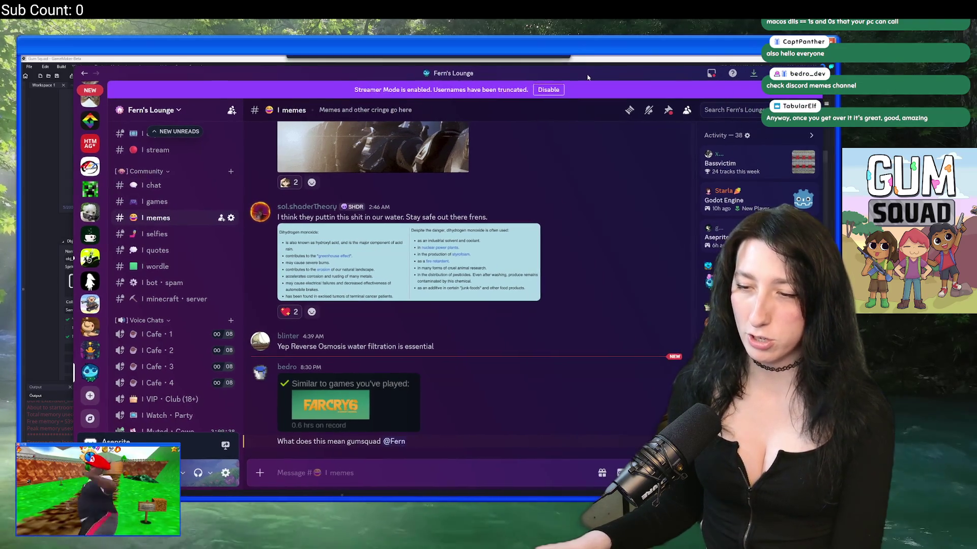
key(alt+Tab)
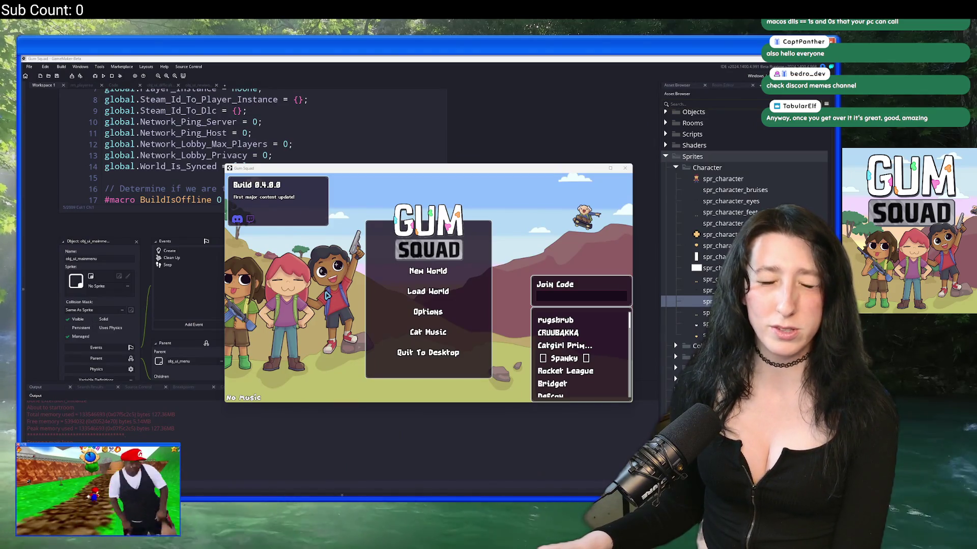
Open New World in the maximized game, cycle Max Players to 4, then close the game
double_click(425, 169)
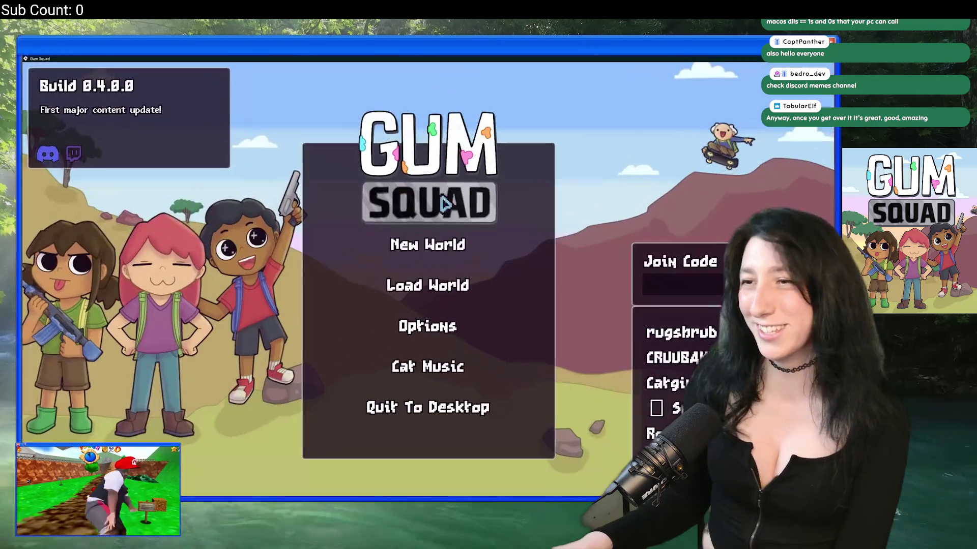
click(445, 244)
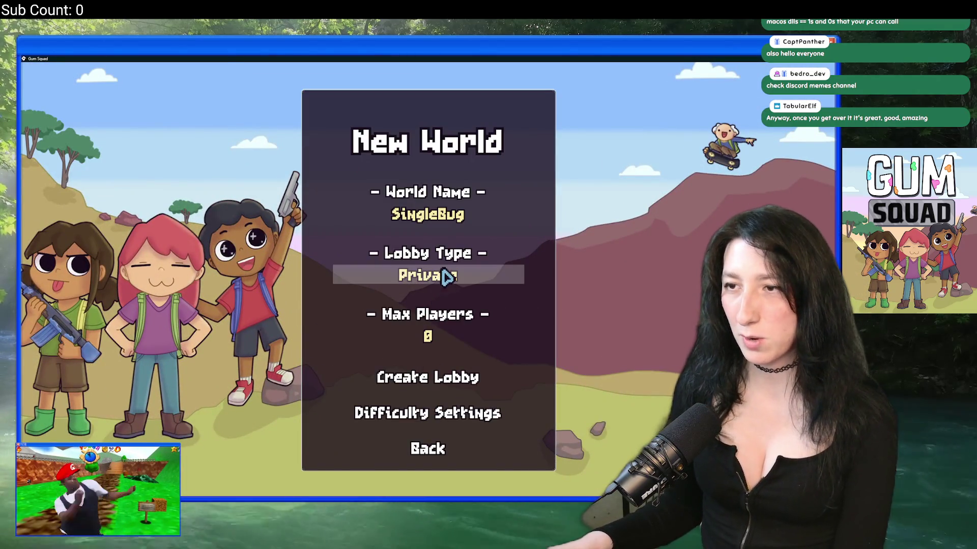
click(445, 344)
click(443, 345)
click(443, 346)
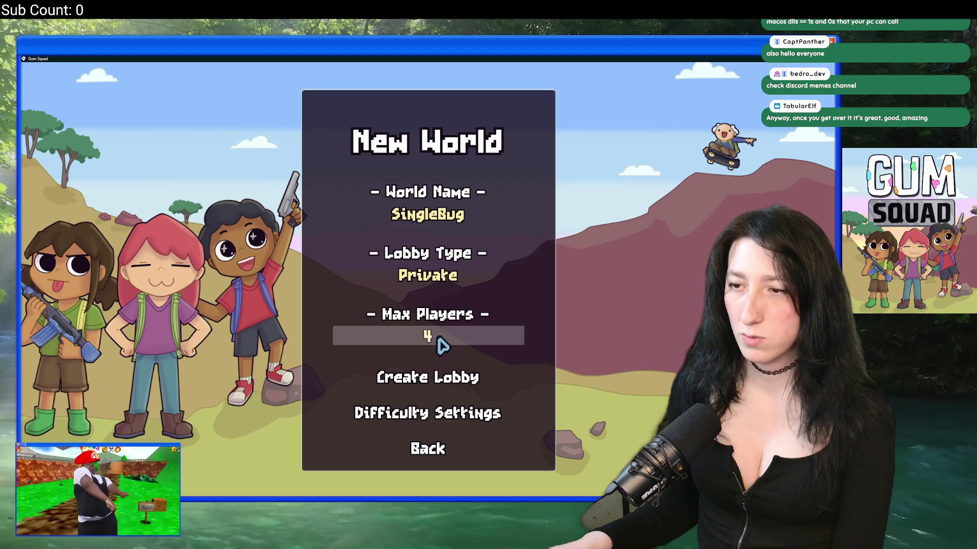
key(alt+F4)
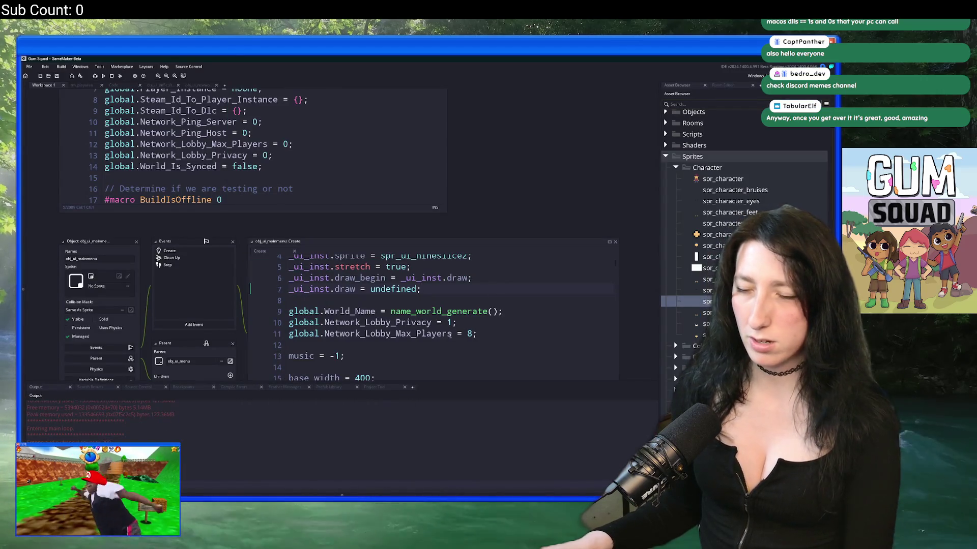
Locate Network_Lobby_Max_Players and open obj_ui_newworld's Create code
double_click(431, 334)
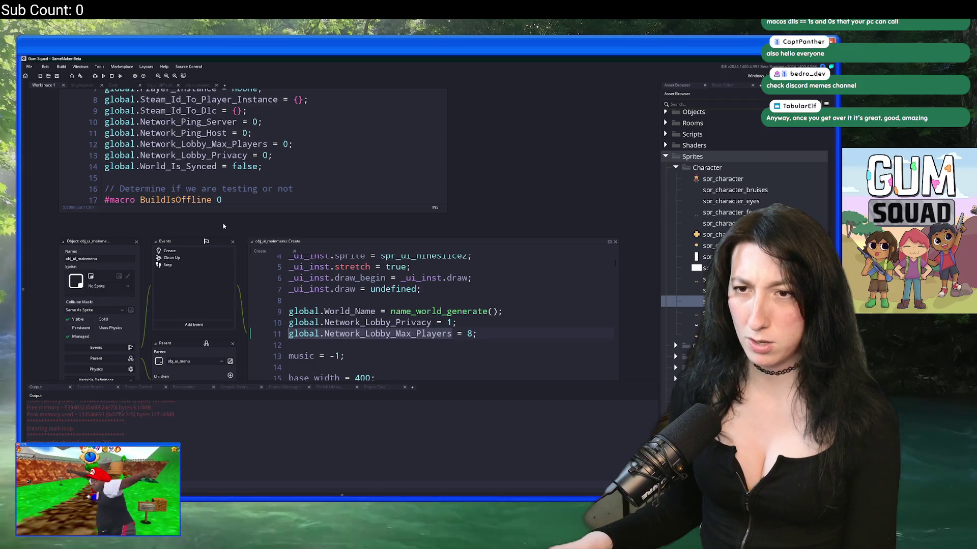
key(F12)
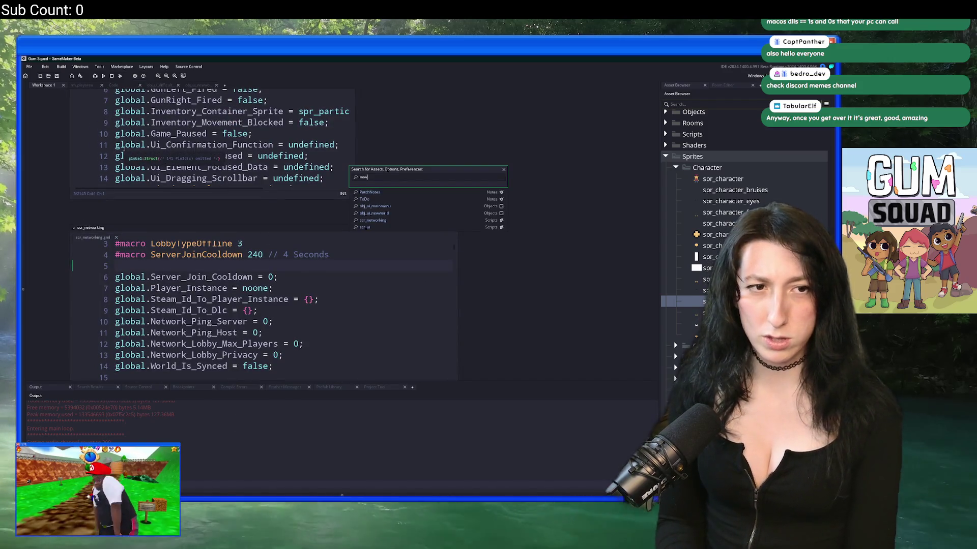
text(o)
key(Return)
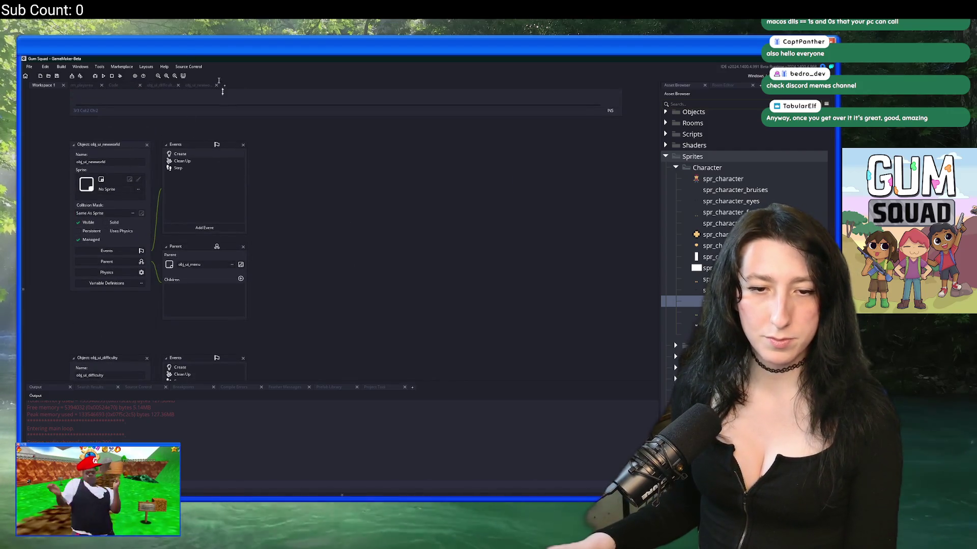
double_click(181, 154)
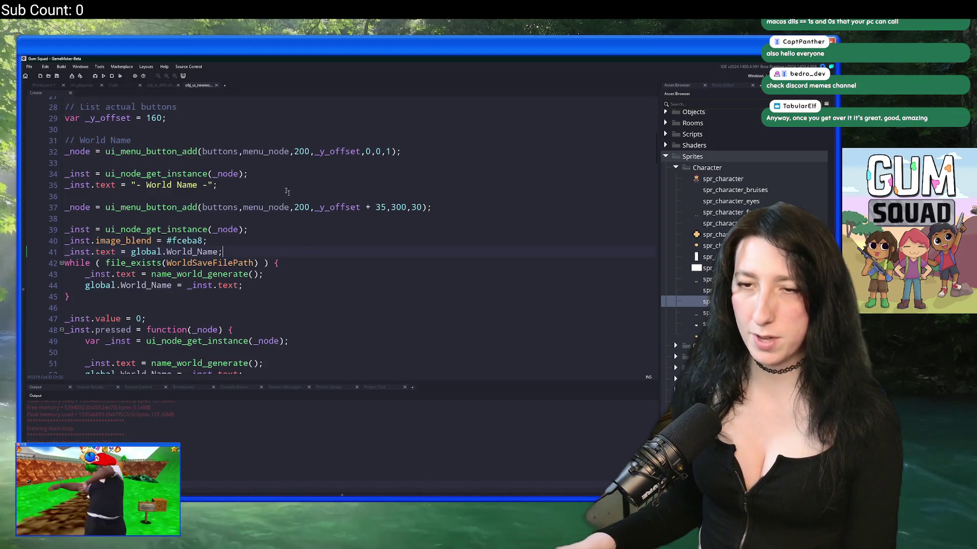
Replace Network_Lobby_Privacy on line 135 with Network_Lobby_Max_Players copied from line 130
scroll(296, 263, up, 5)
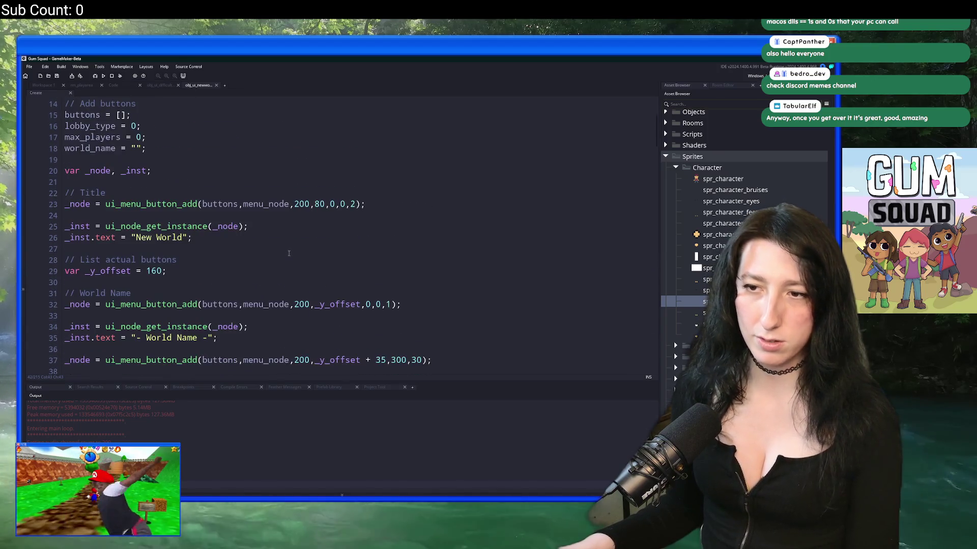
scroll(300, 237, down, 10)
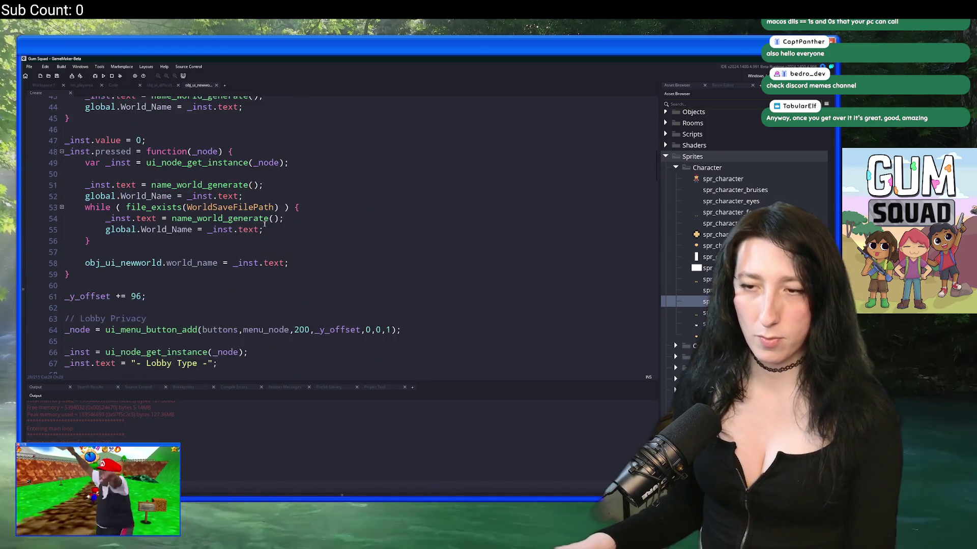
scroll(266, 207, down, 14)
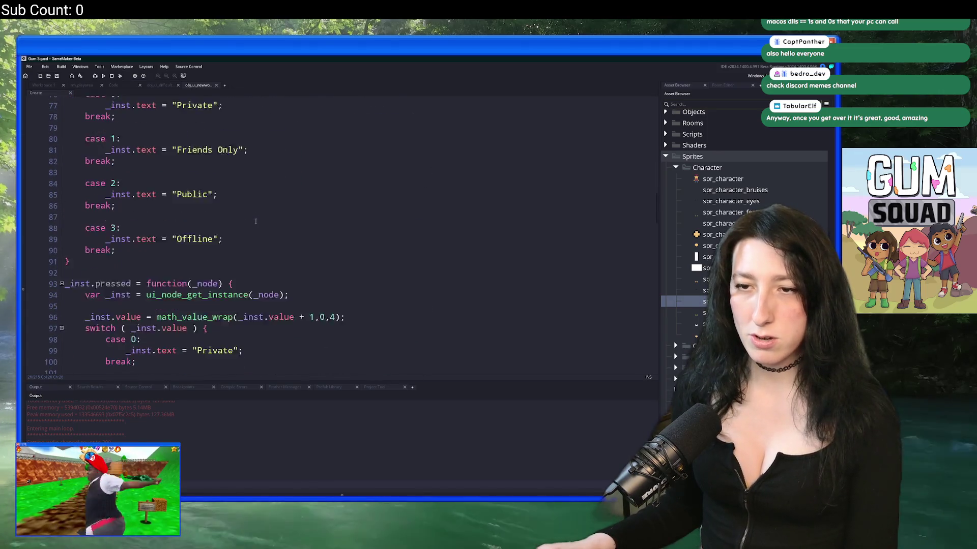
scroll(257, 236, down, 12)
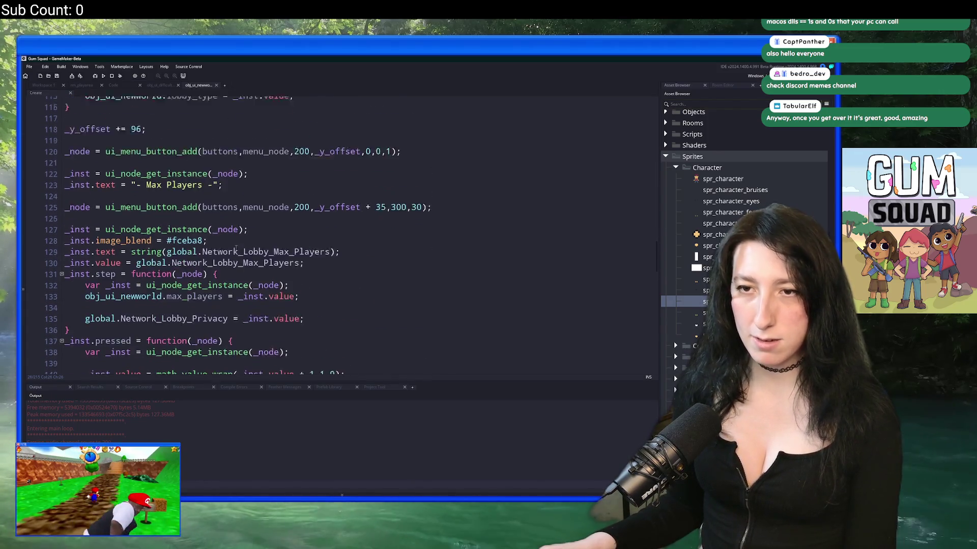
scroll(257, 234, up, 1)
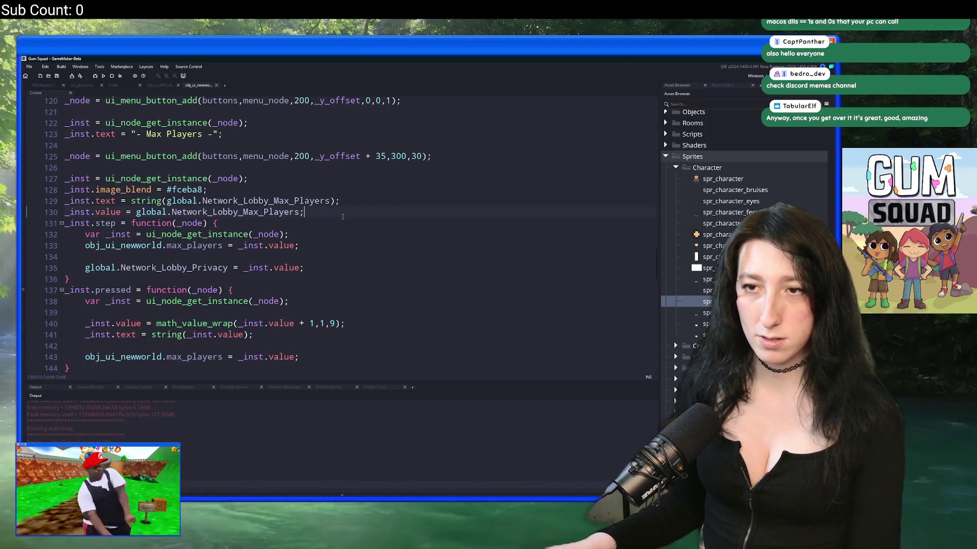
click(398, 201)
scroll(407, 204, down, 1)
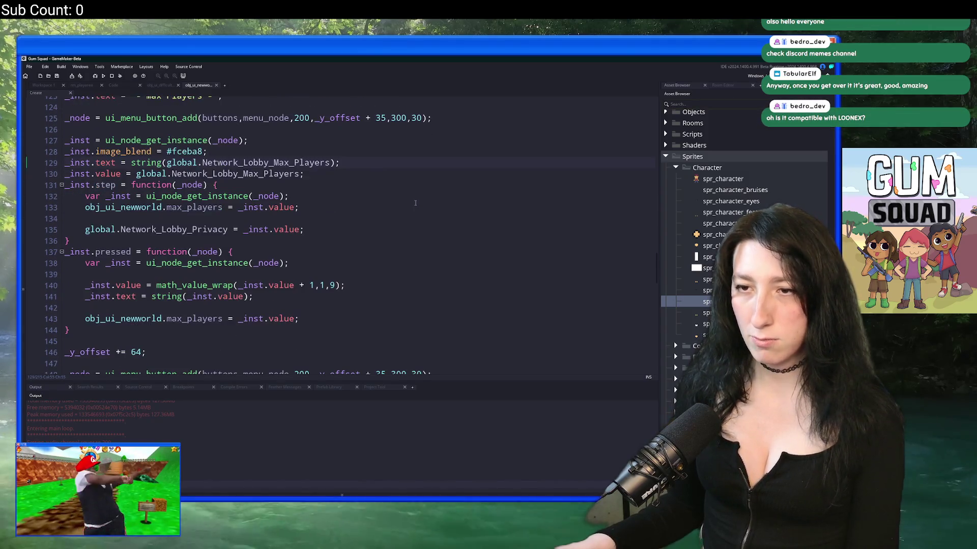
scroll(304, 195, up, 2)
click(410, 208)
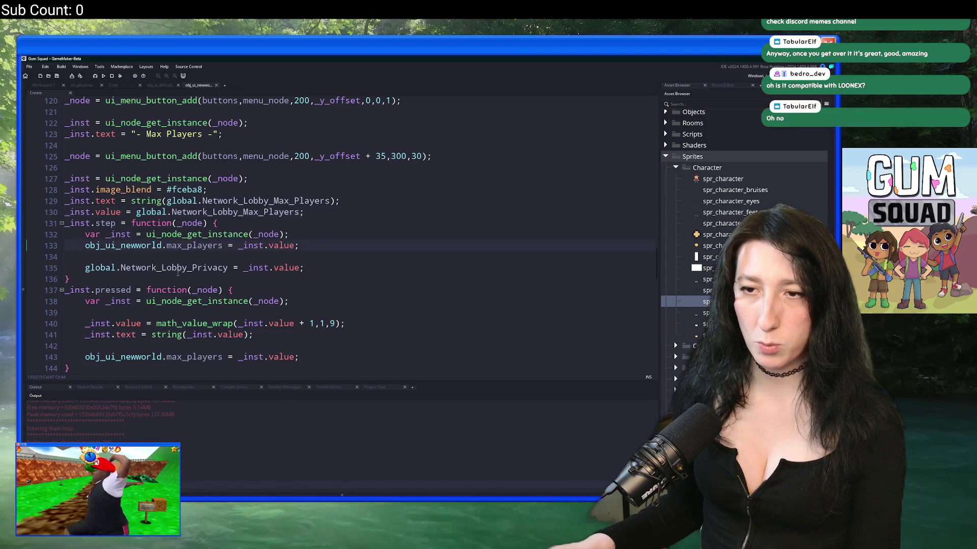
double_click(263, 212)
key(ctrl+c)
double_click(182, 268)
key(ctrl+v)
click(340, 270)
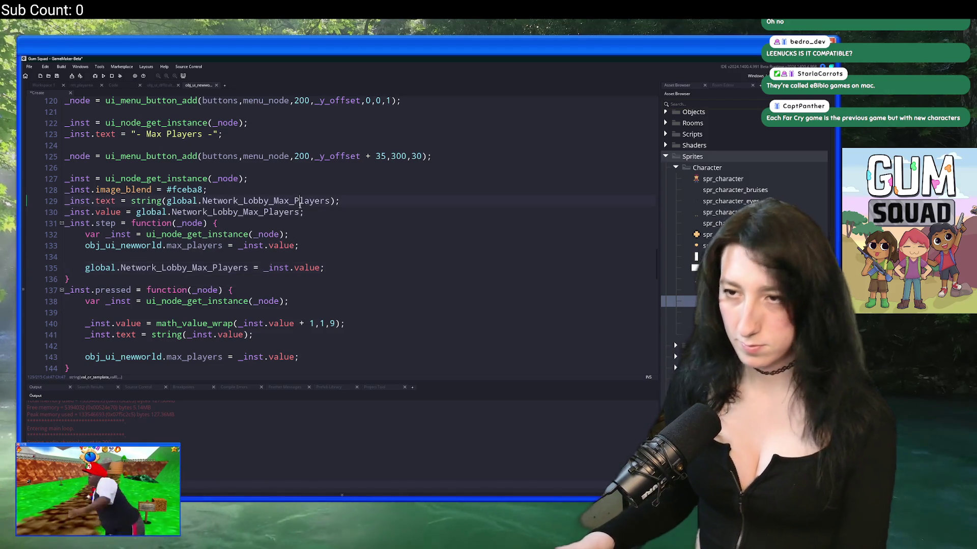
Search for global.Network_Lobby_Max_Players to list every use
click(137, 212)
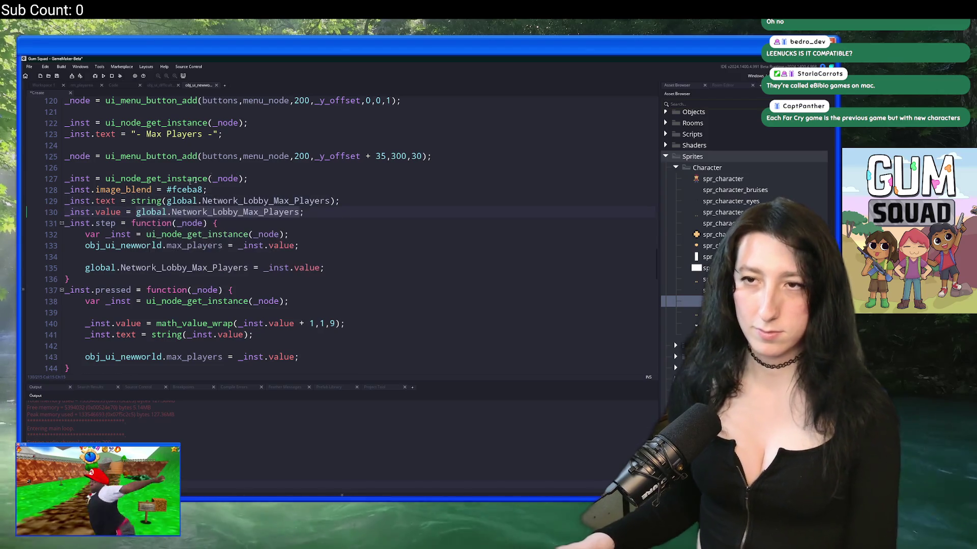
key(ctrl+f)
key(Return)
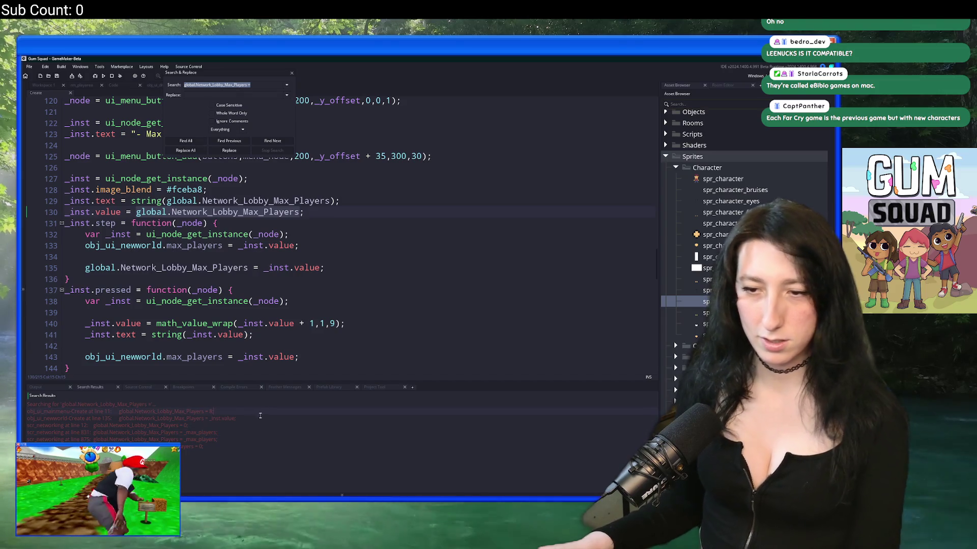
Inspect the scr_networking, obj_networking and obj_ui_mainmenu matches for the variable
double_click(203, 424)
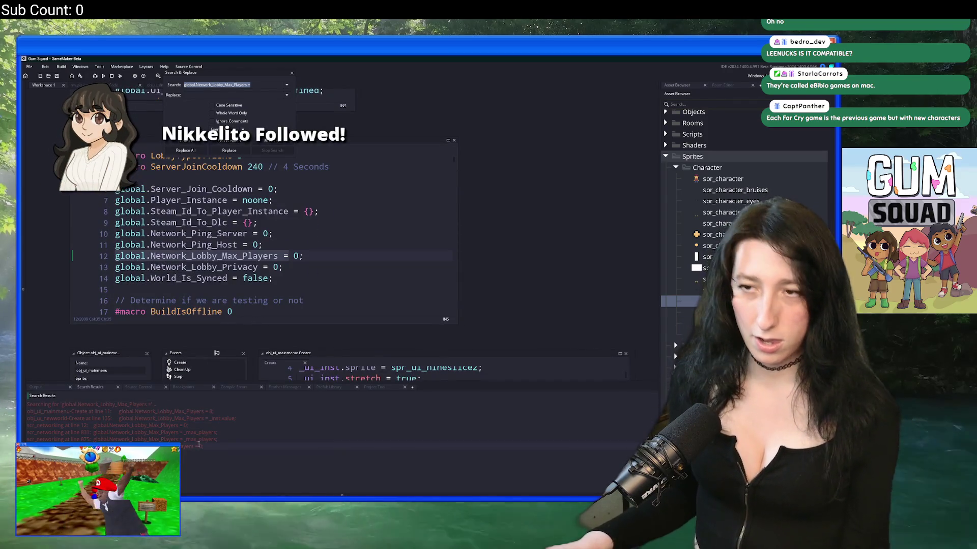
double_click(199, 445)
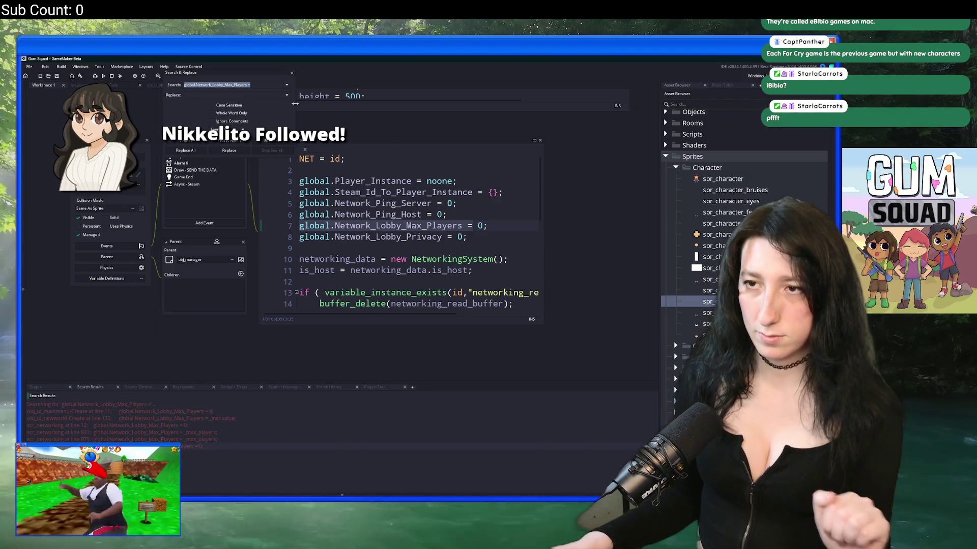
double_click(172, 411)
click(500, 222)
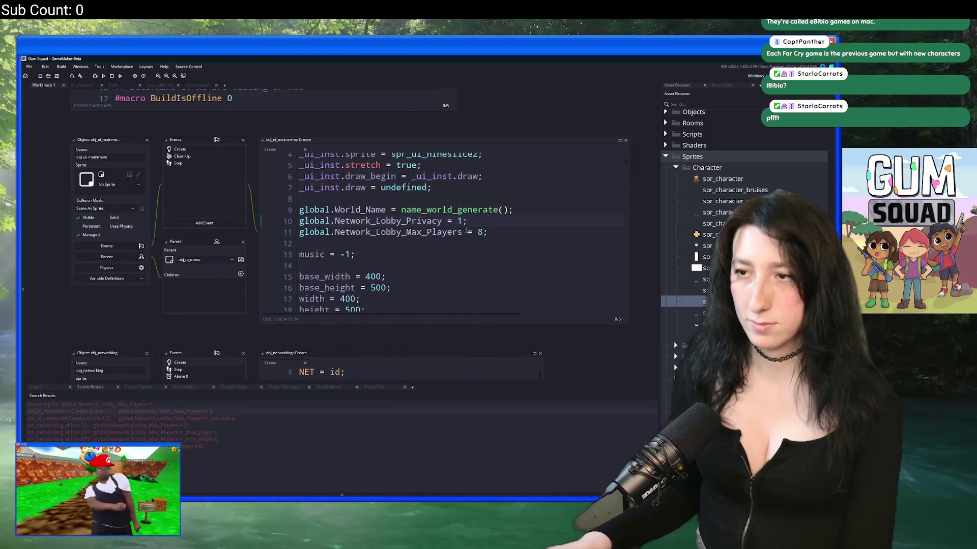
Re-search global.Network_Lobby_Max_Players and jump back to the obj_ui_newworld Create match
drag(463, 232, 299, 232)
key(ctrl+shift+f)
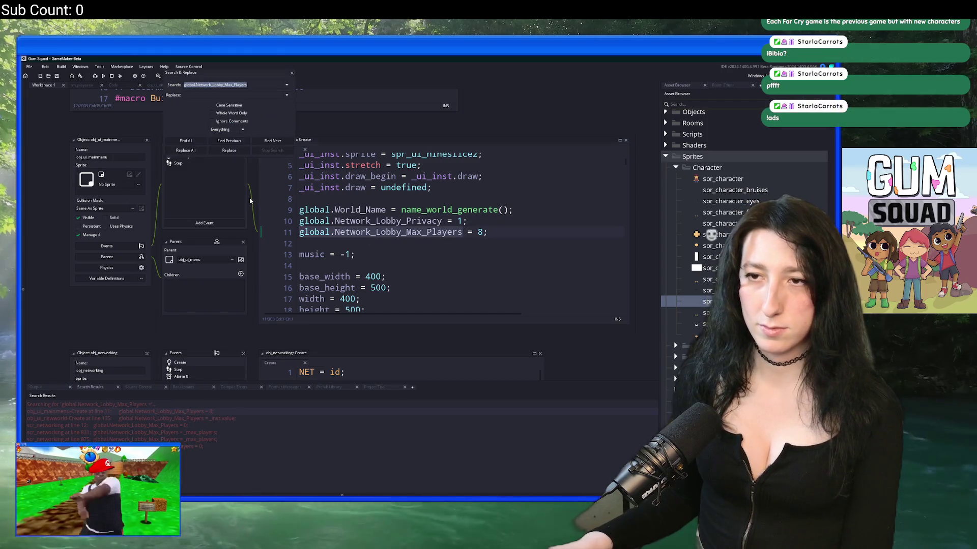
key(Return)
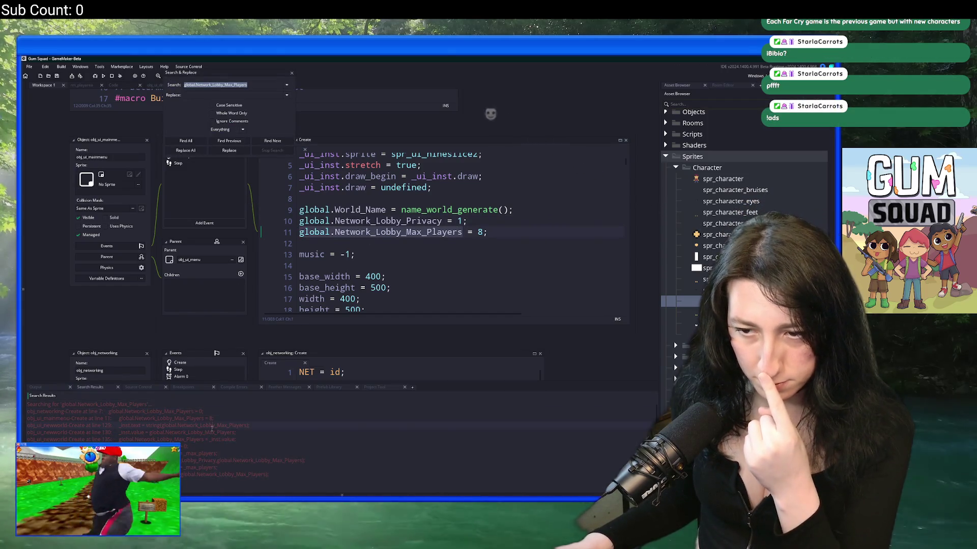
double_click(212, 426)
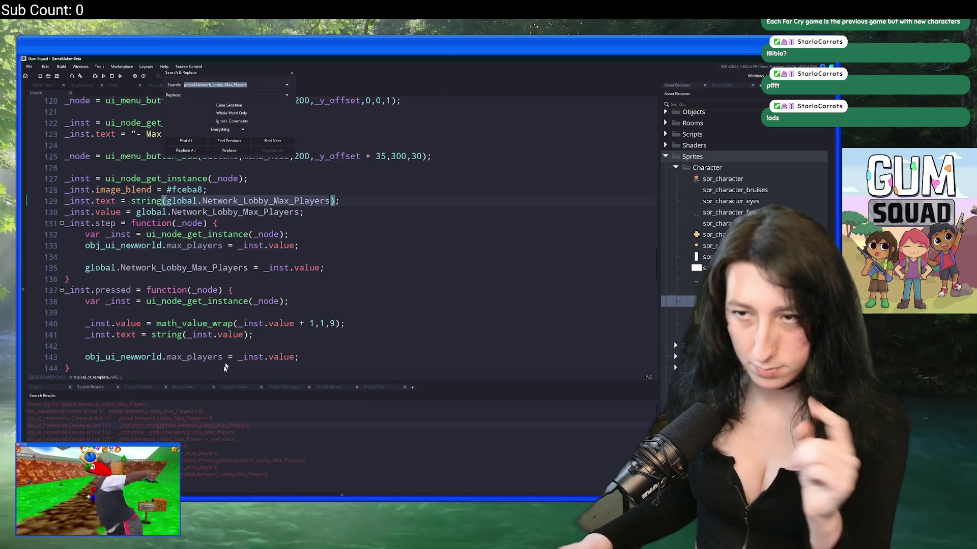
Close Search & Replace and rerun the game, raising the stop-and-rerun confirmation
click(292, 74)
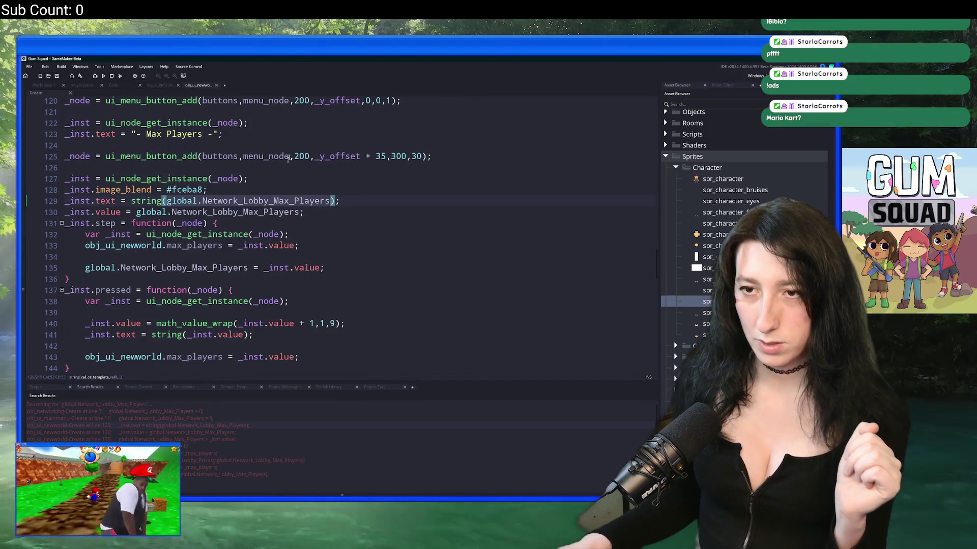
click(343, 224)
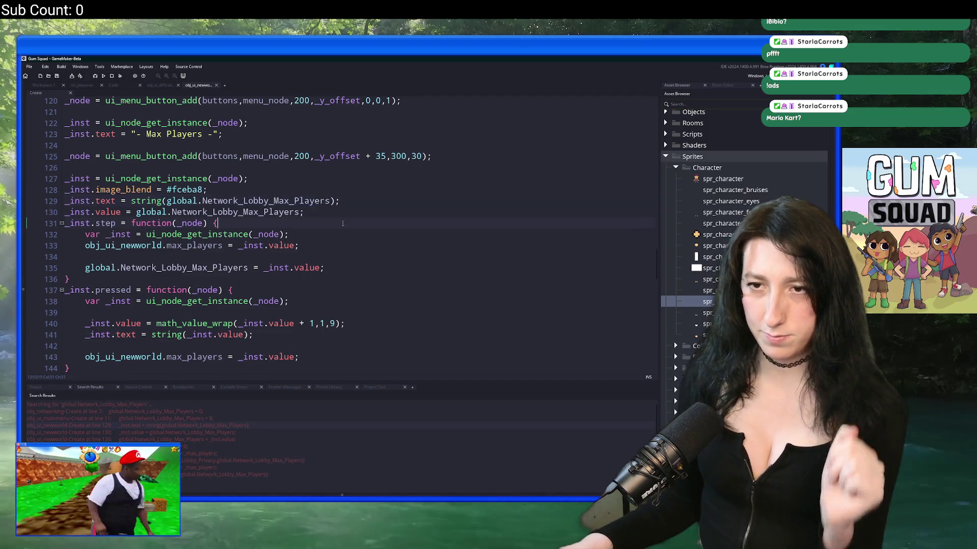
key(F5)
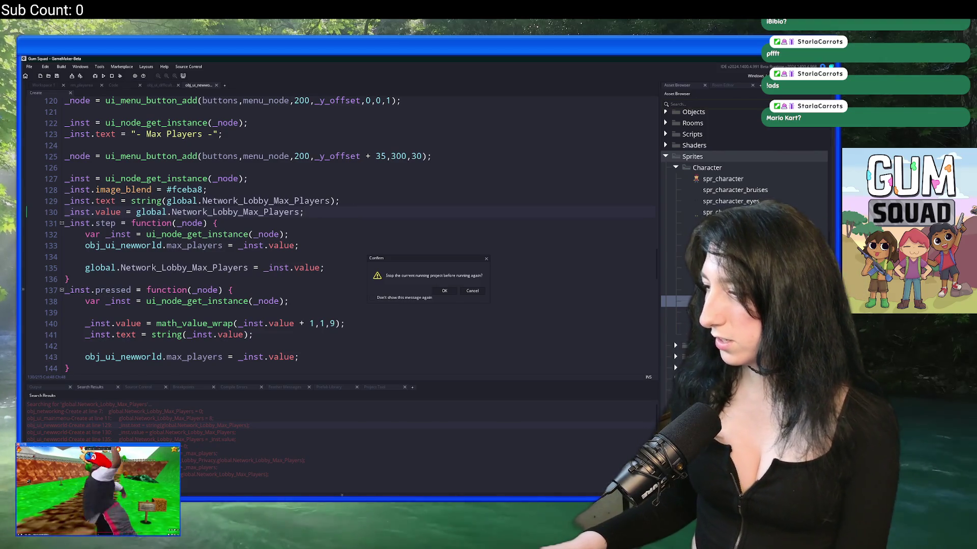
Confirm the rerun, check New World starts at Max Players 8 and cycles, then close it
click(442, 290)
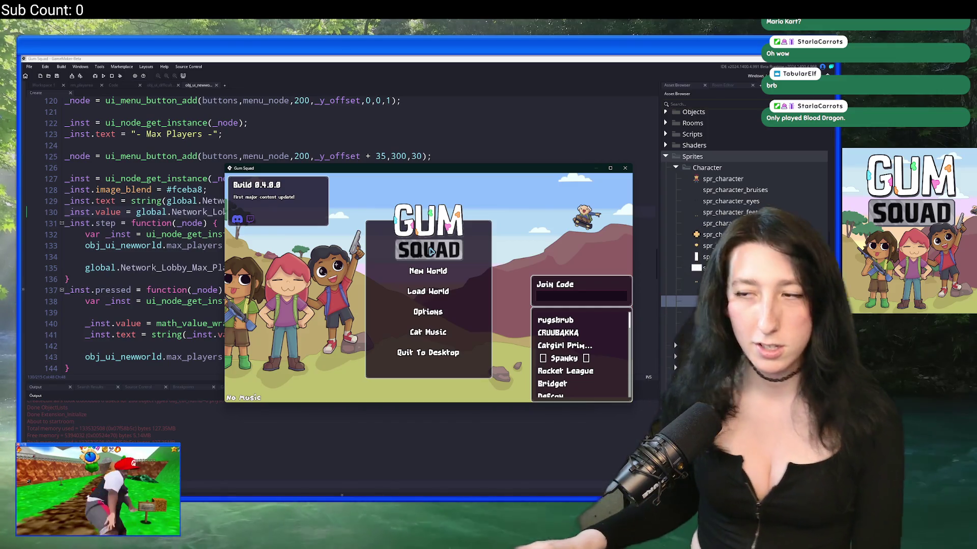
click(428, 271)
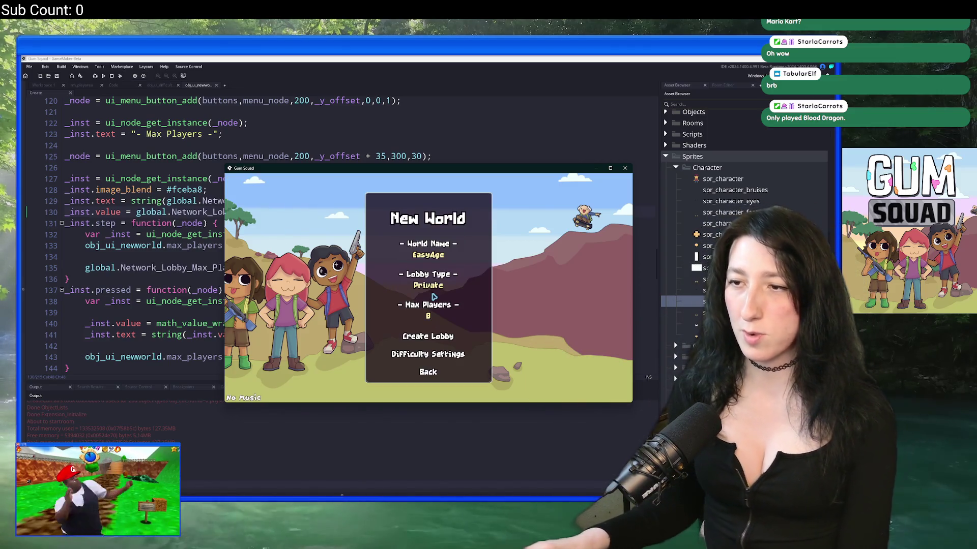
click(453, 316)
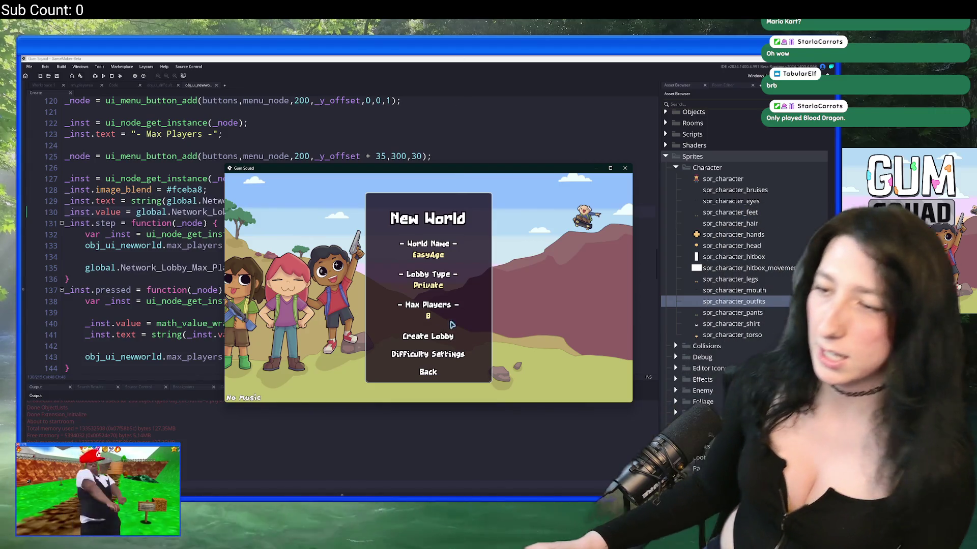
click(452, 321)
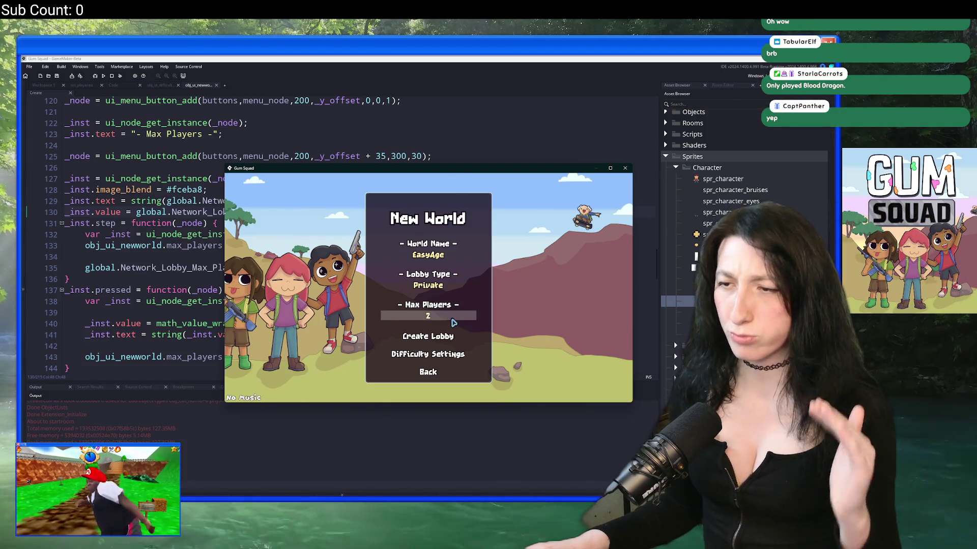
click(625, 168)
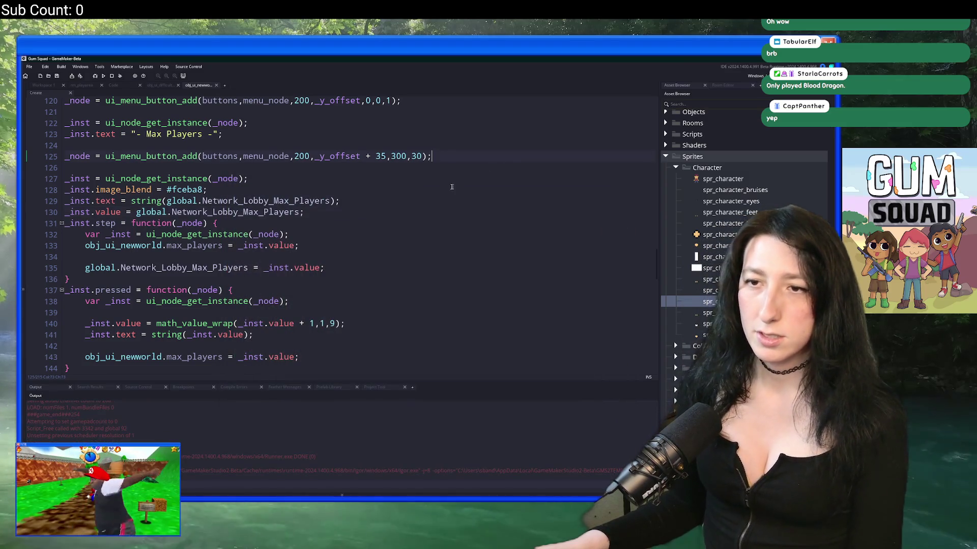
Add show_message(global.Network_Lobby_Max_Players); as a new line 129 after image_blend
click(301, 213)
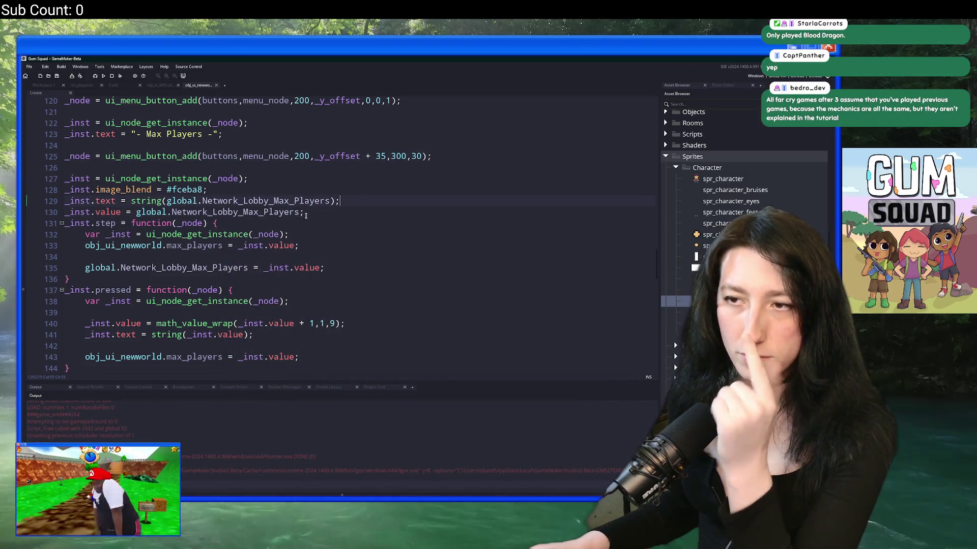
click(137, 212)
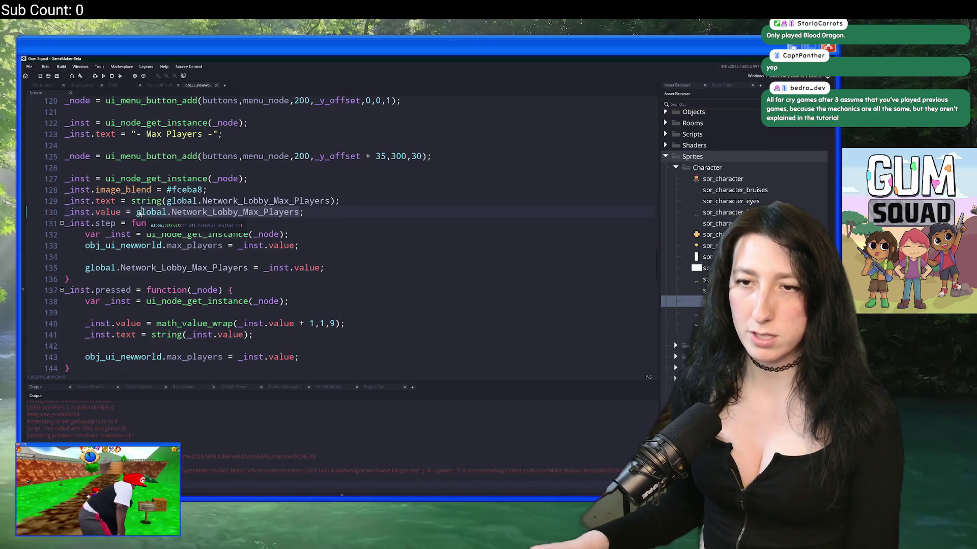
click(238, 193)
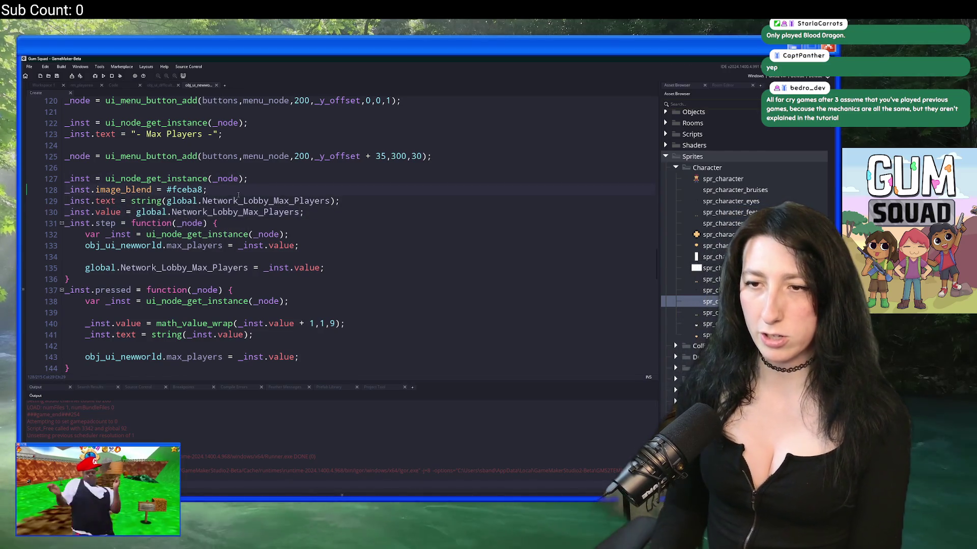
key(Return)
text(show_messag)
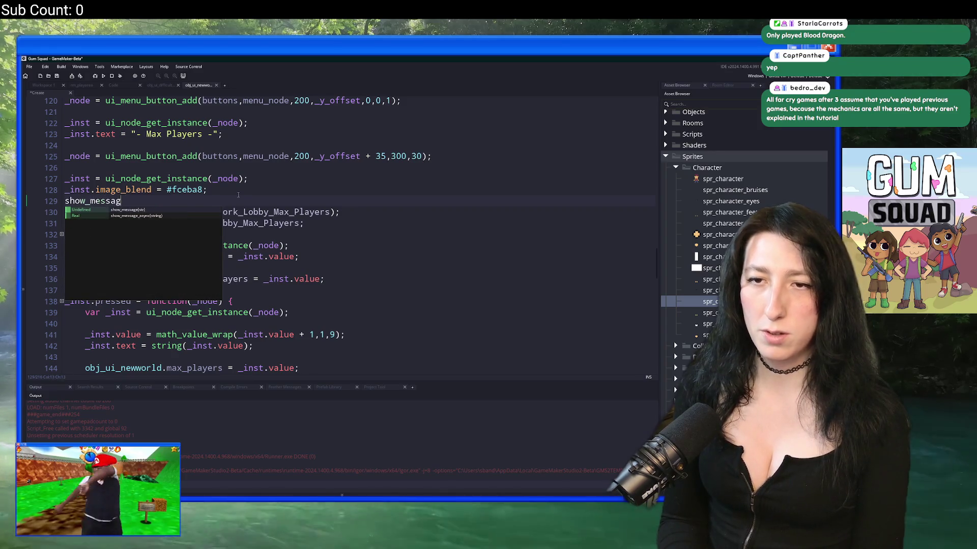
text(e(global.Network_Lobby_Max_Players);)
Run the game with F5 to test the debug line
key(F5)
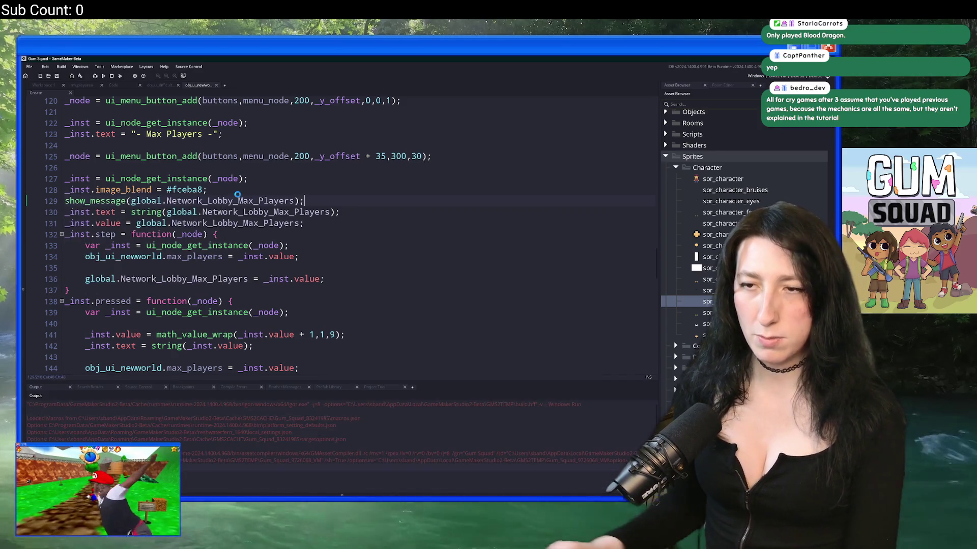
click(162, 212)
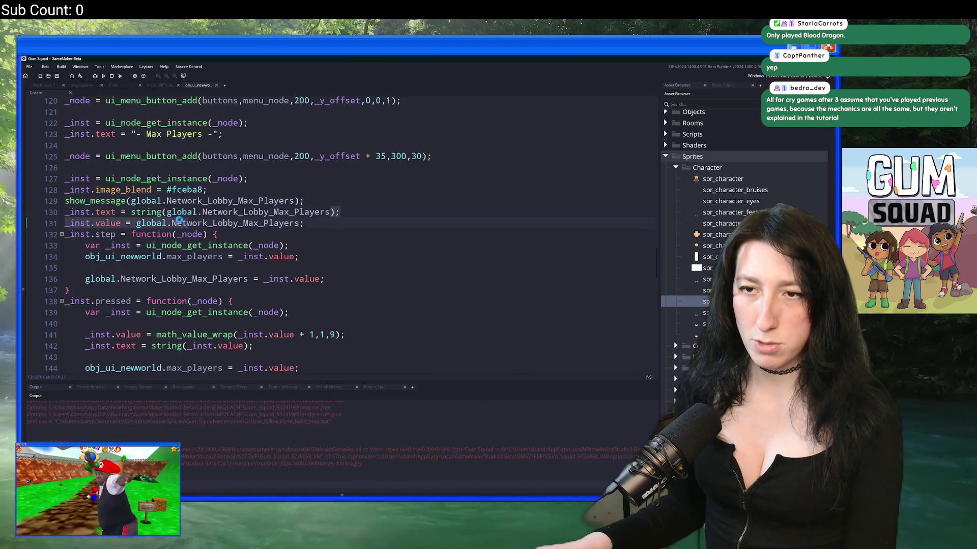
scroll(164, 239, up, 3)
scroll(164, 248, down, 4)
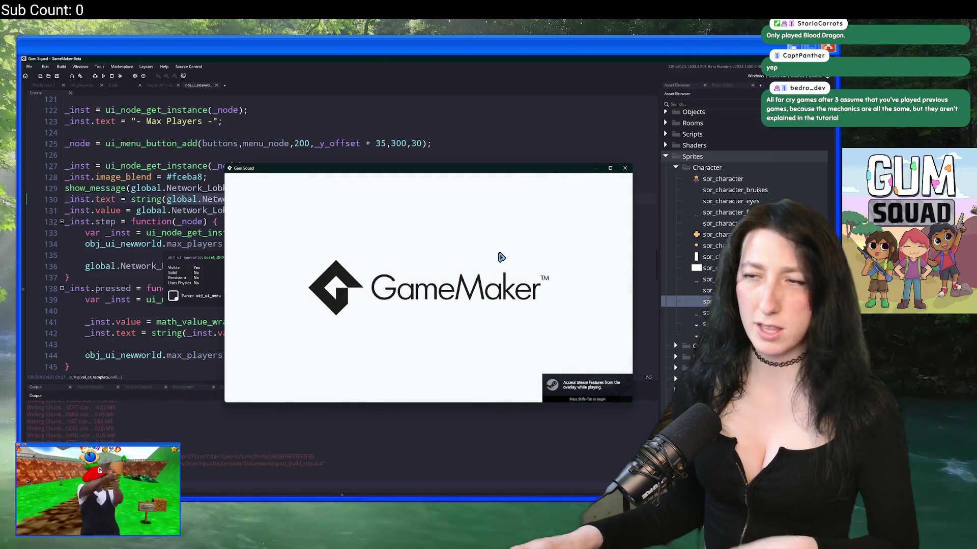
Open New World in the game to see the value popup, dismiss it, and stop the game
click(501, 258)
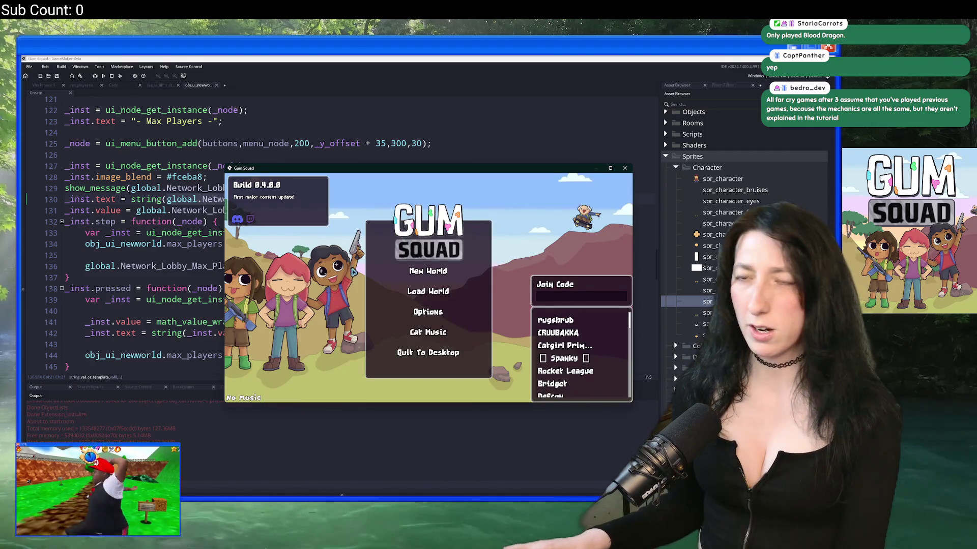
click(413, 274)
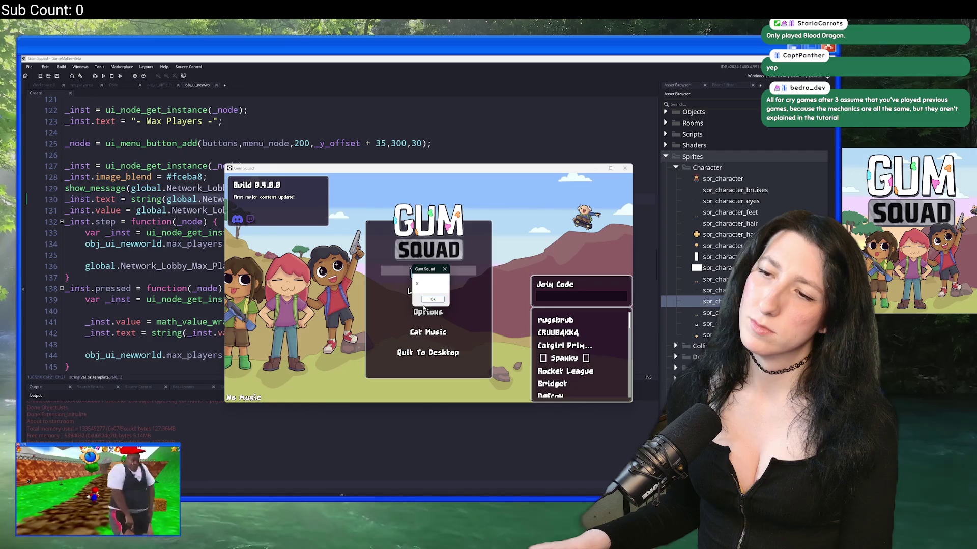
click(111, 75)
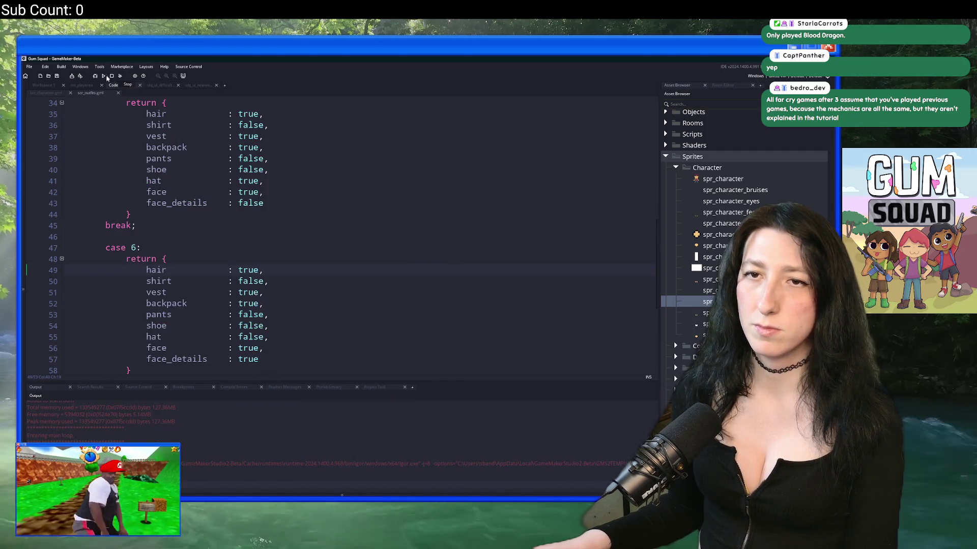
click(56, 87)
Delete the show_message line from obj_ui_newworld's Create code and return to Workspace 1
click(422, 221)
drag(422, 221, 465, 260)
click(204, 85)
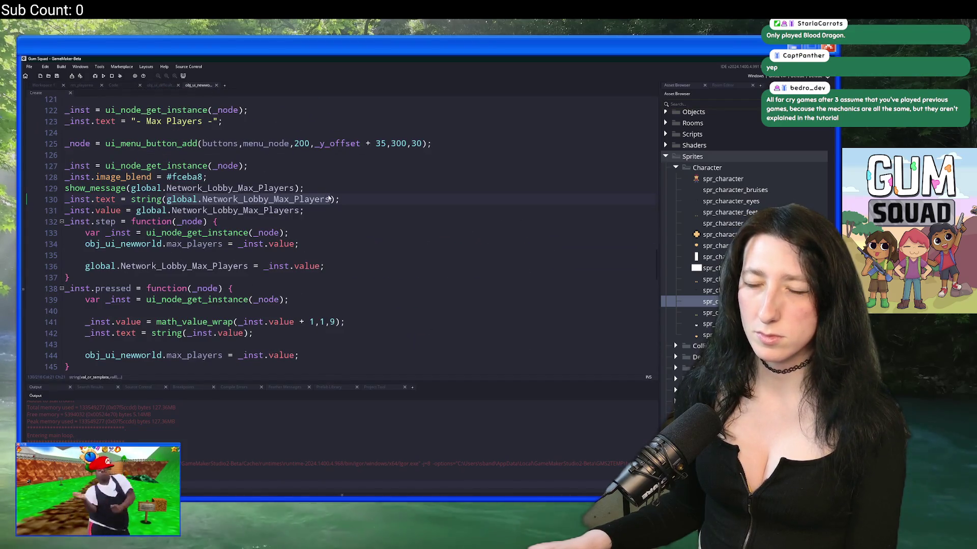
drag(304, 188, 207, 177)
key(BackSpace)
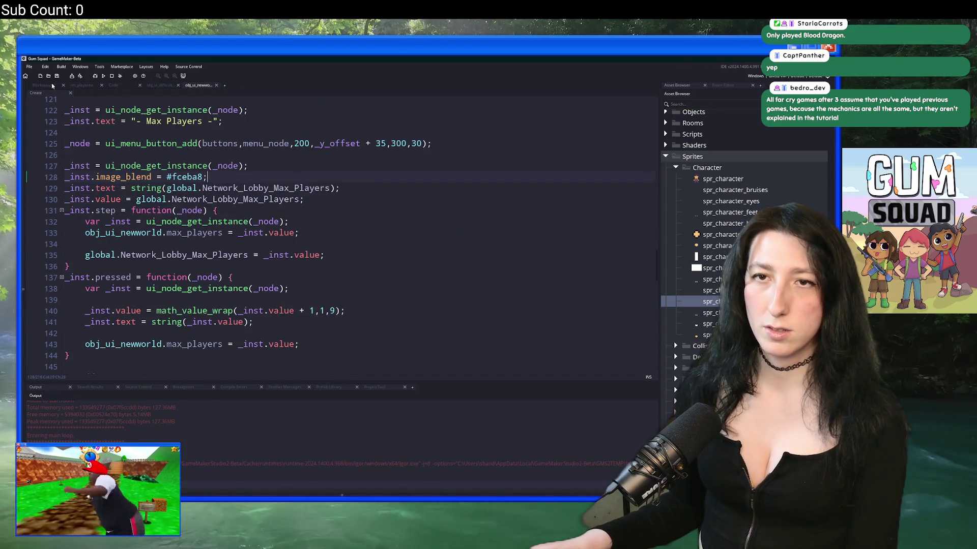
click(53, 86)
Cut the world name, lobby privacy and max players default lines (9-12) from obj_ui_mainmenu Create
click(327, 250)
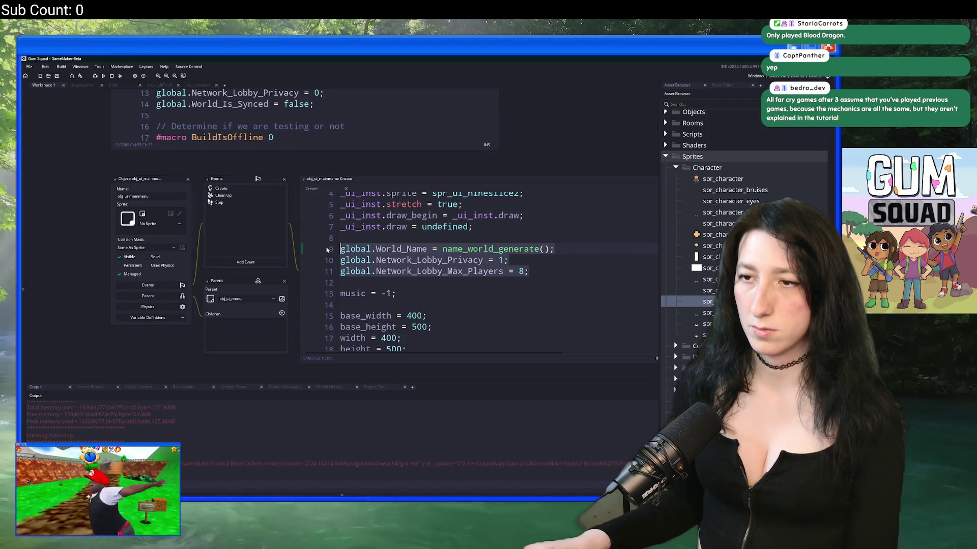
key(shift+Down)
key(shift+Down)
key(shift+Down)
key(BackSpace)
key(Left)
key(Left)
Find 'newworld' and paste the default lines into the New World pressed function
key(ctrl+f)
text(newworl)
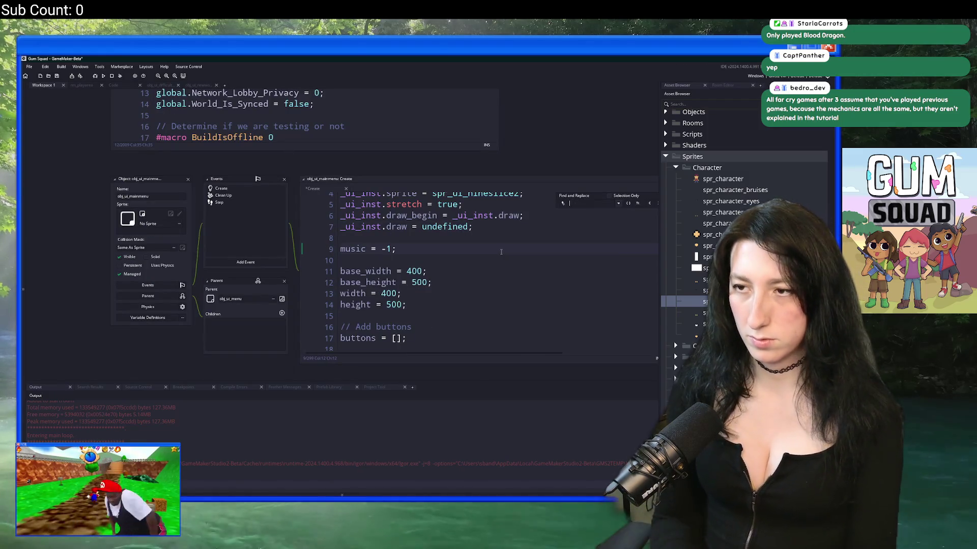
click(568, 296)
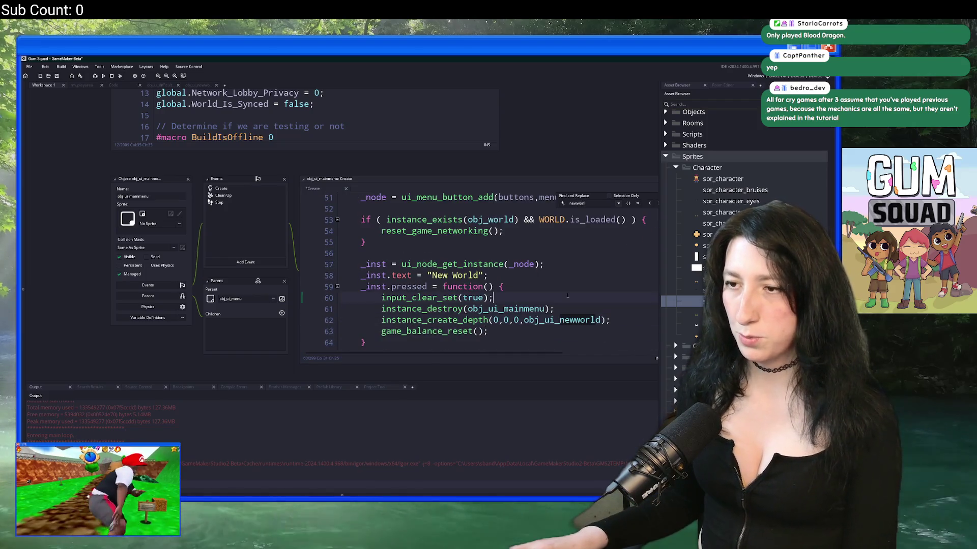
key(Return)
text(global.World_Name = name_world_generate(); global.Network_Lobby_Privacy = 1; global.Network_Lobby_Max_Players = 8;)
key(shift+Up)
key(Tab)
Indent the pasted default lines in the New World handler to match the surrounding code
scroll(448, 295, down, 1)
key(End)
key(Return)
click(427, 271)
key(shift+Down)
key(Tab)
click(381, 263)
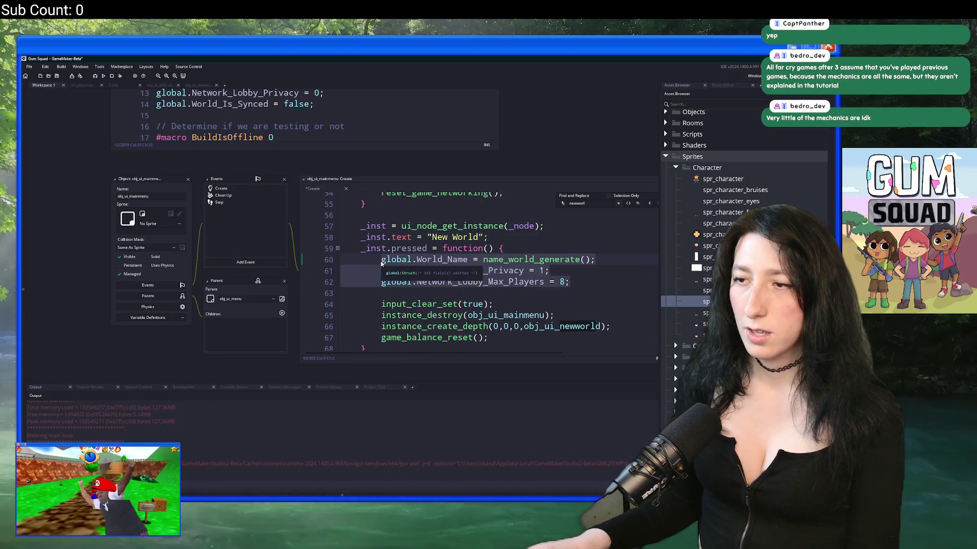
Paste the same default lines into the Load World pressed function
scroll(382, 263, down, 6)
click(529, 242)
key(Return)
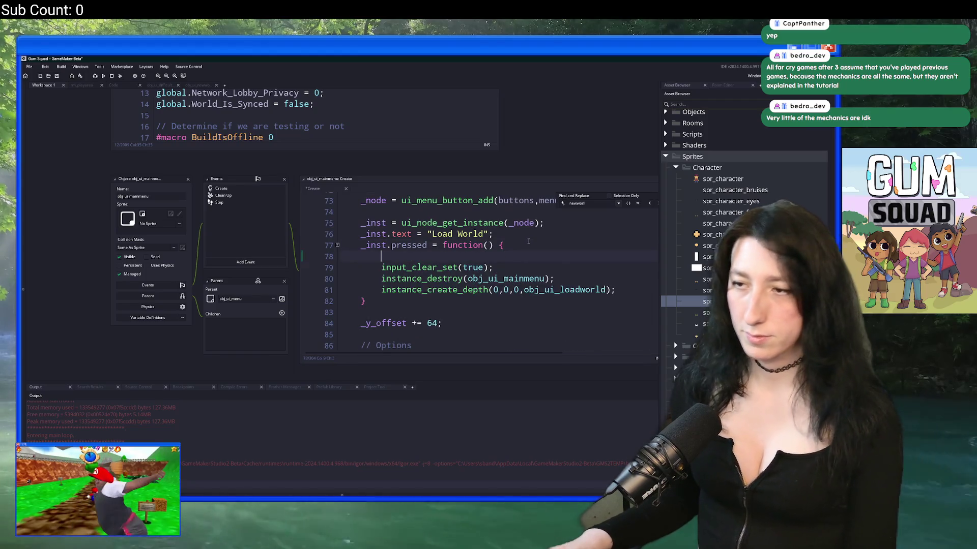
text(global.World_Name = name_world_generate(); 	global.Network_Lobby_Privacy = 1; 	global.Network_Lobby_Max_Players = 8;)
key(Return)
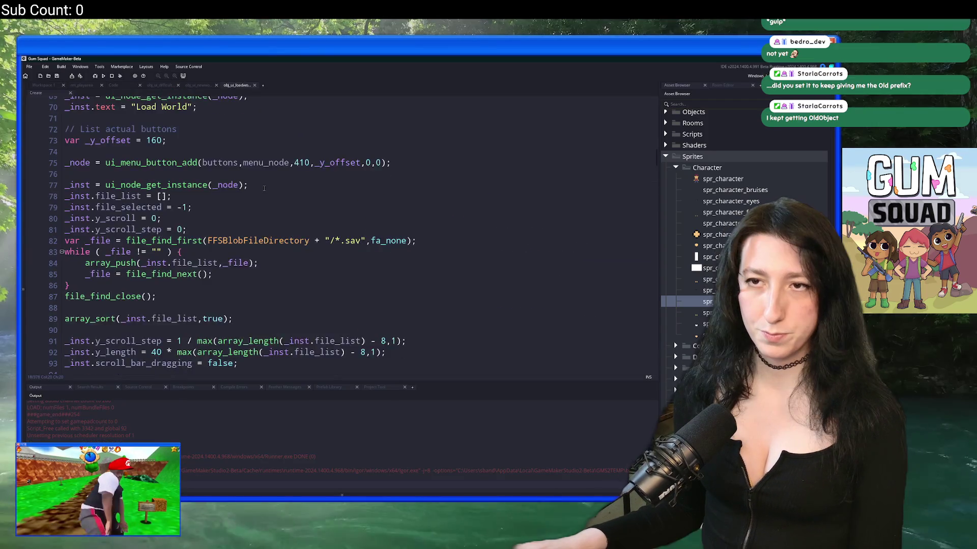
Paste the max players option block after line 310 in obj_ui_loadworld and build
scroll(210, 194, down, 15)
scroll(210, 194, down, 20)
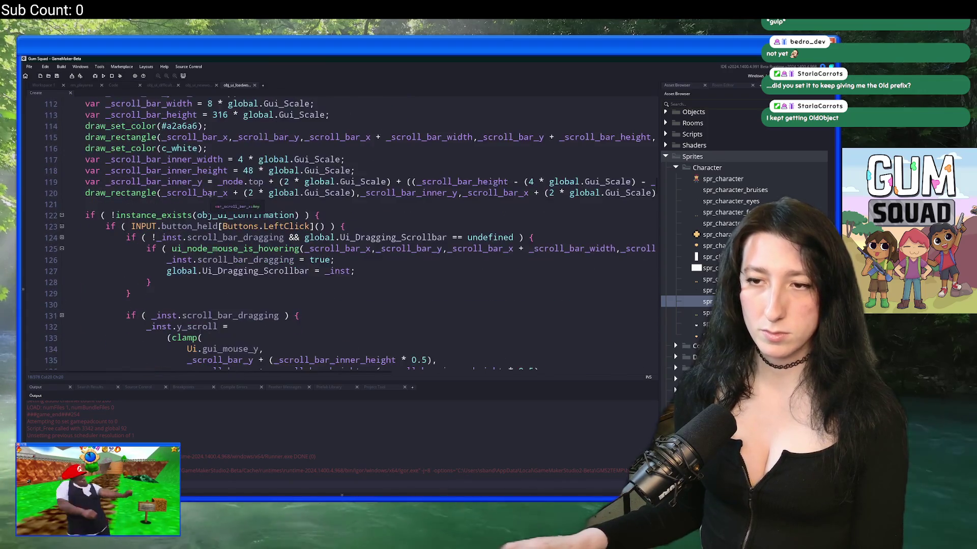
scroll(185, 171, down, 14)
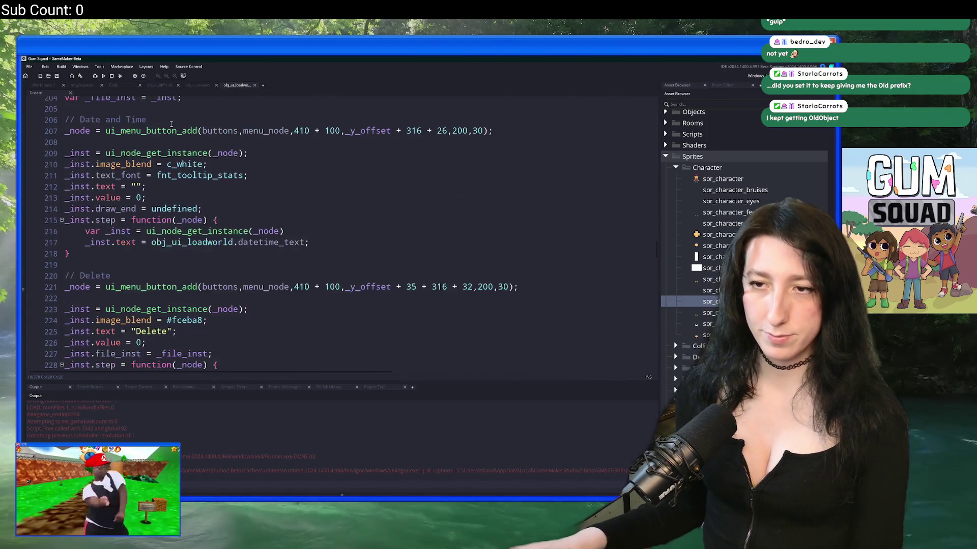
scroll(96, 191, down, 2)
scroll(96, 191, down, 11)
scroll(89, 186, up, 1)
scroll(84, 184, down, 3)
scroll(81, 182, up, 3)
scroll(81, 182, up, 1)
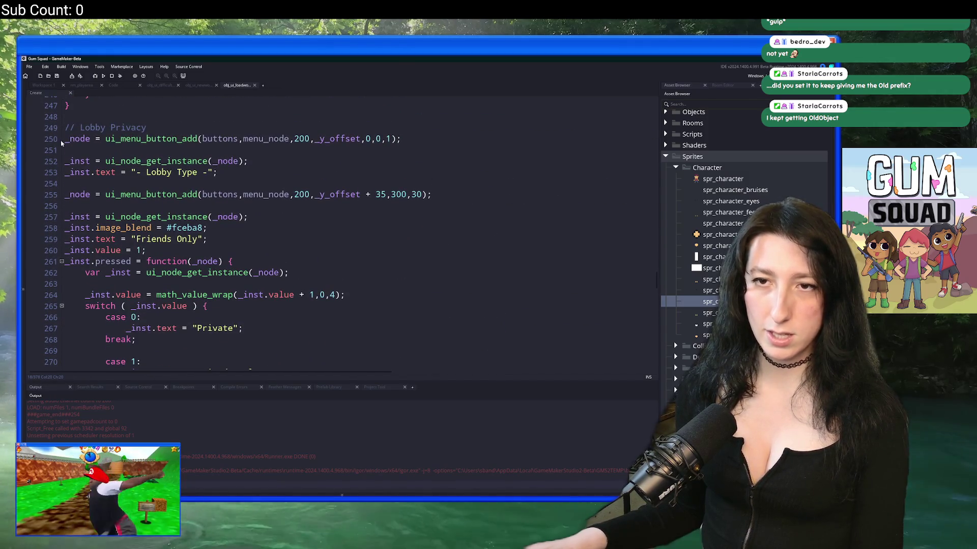
scroll(65, 132, down, 11)
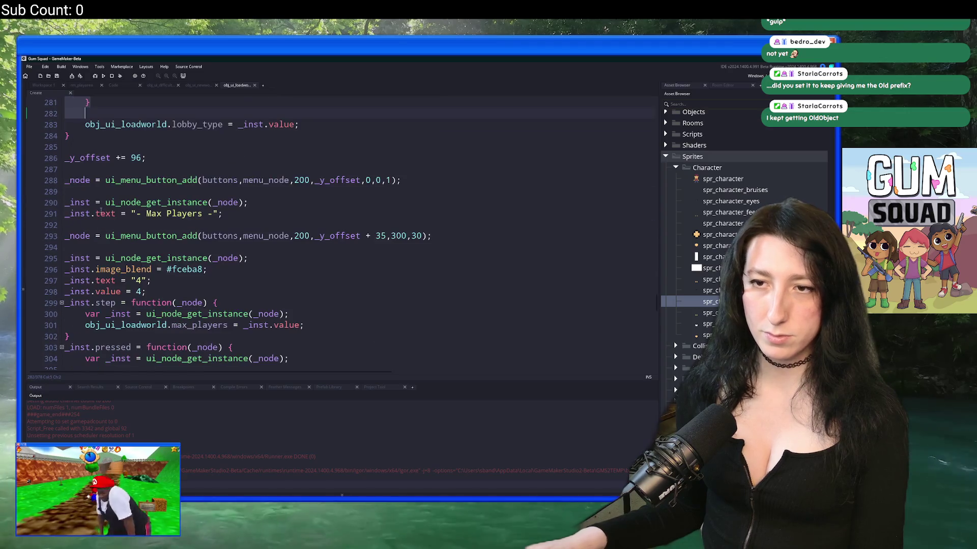
scroll(87, 214, down, 6)
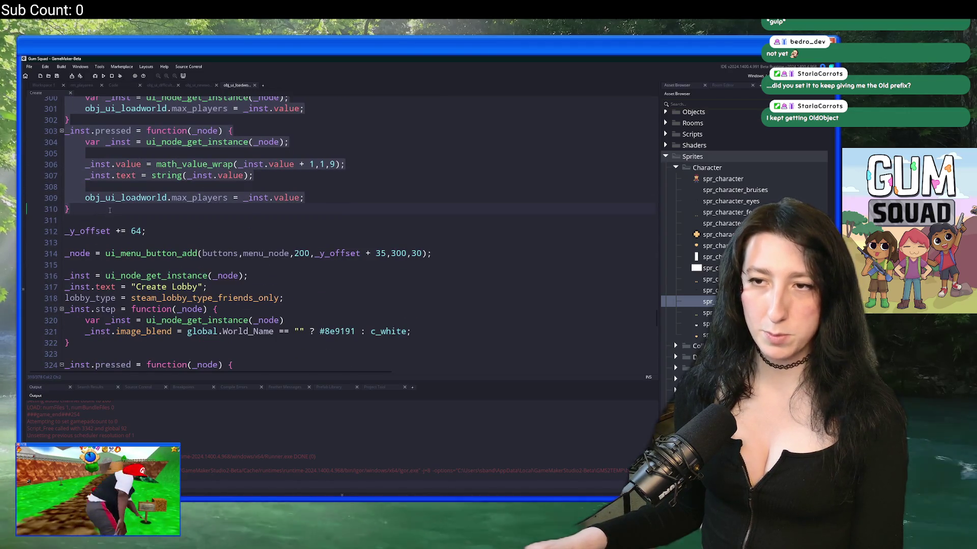
key(ctrl+v)
key(F5)
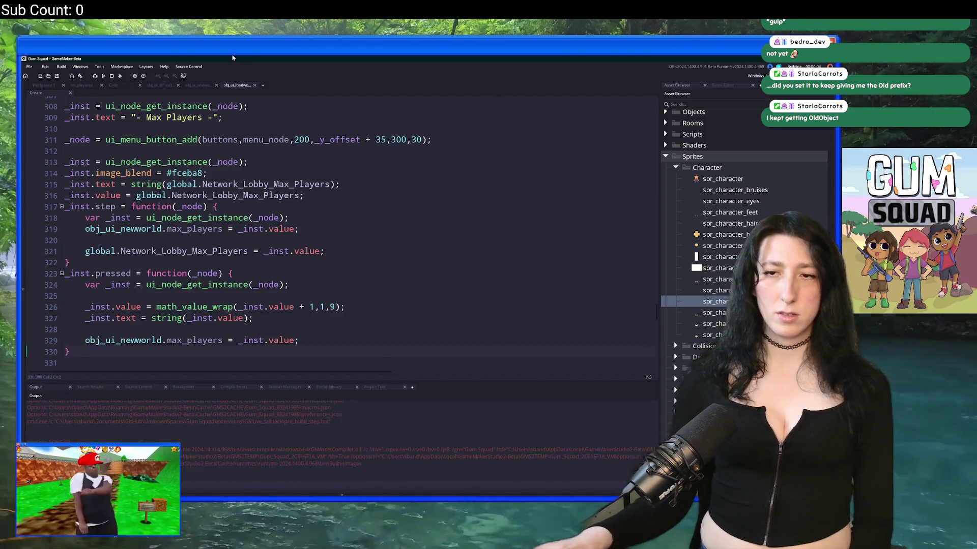
Change the obj_ui_newworld references on lines 319, 329 and 301 to obj_ui_loadworld
click(121, 229)
double_click(125, 229)
text(loadworld)
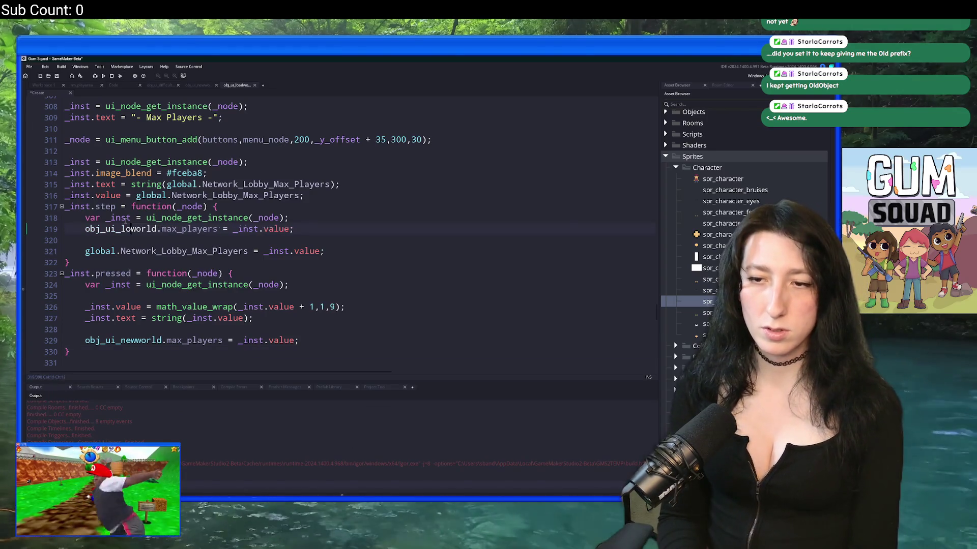
double_click(130, 229)
key(ctrl+c)
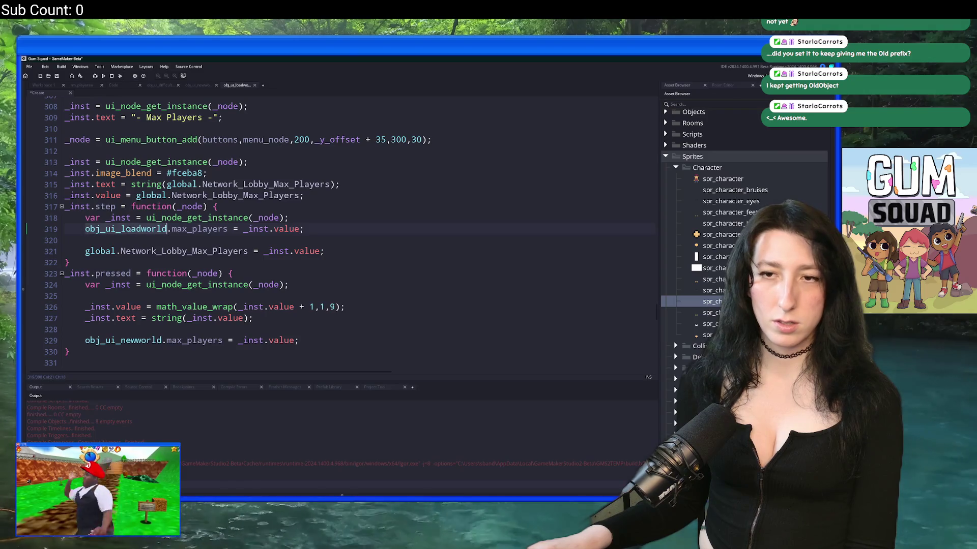
click(131, 340)
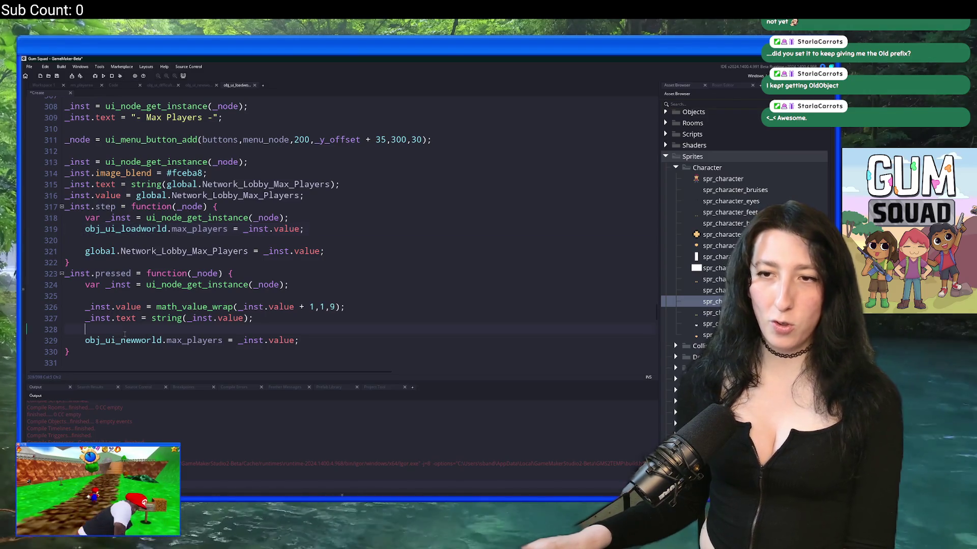
double_click(131, 340)
key(ctrl+v)
scroll(96, 209, up, 6)
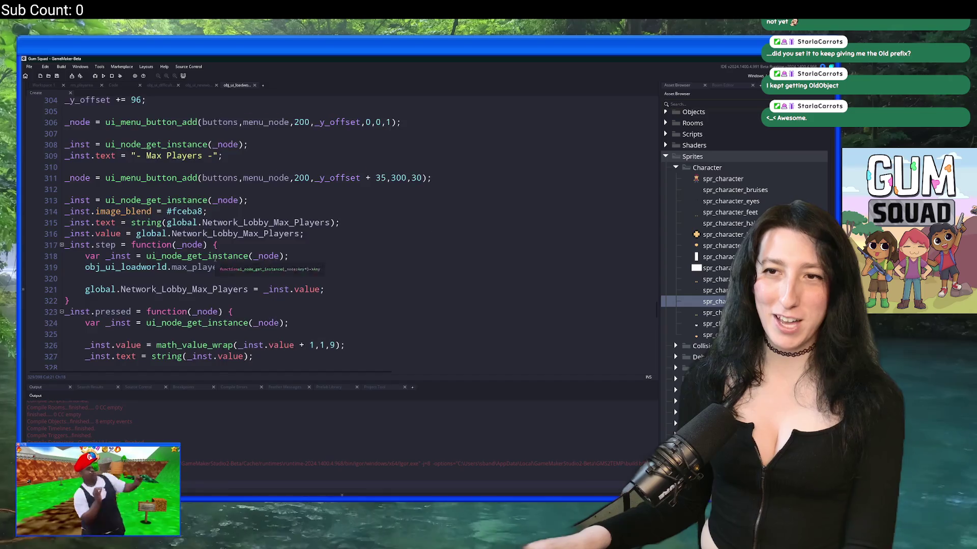
double_click(122, 220)
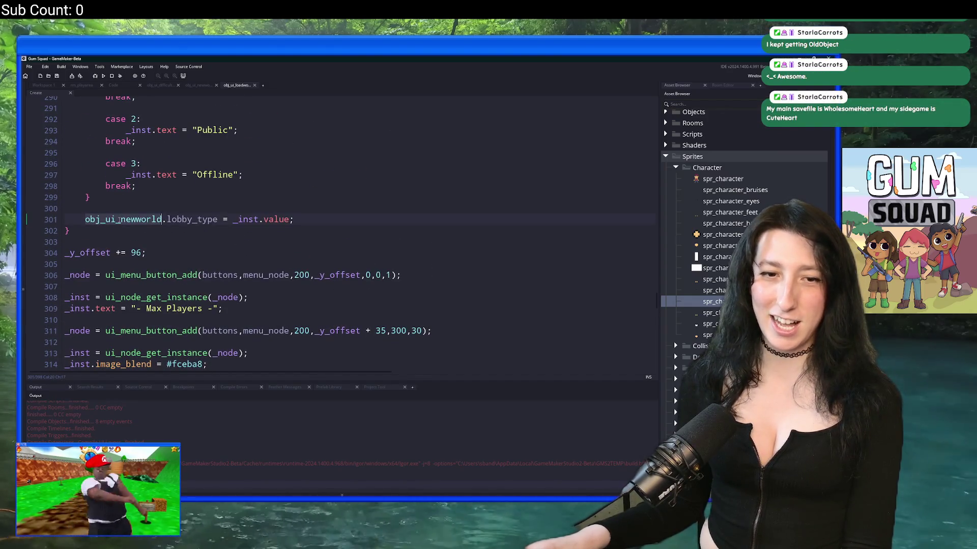
key(ctrl+v)
scroll(158, 204, up, 6)
scroll(158, 201, up, 7)
Run Gum Squad with F5 to reach its main menu
key(F5)
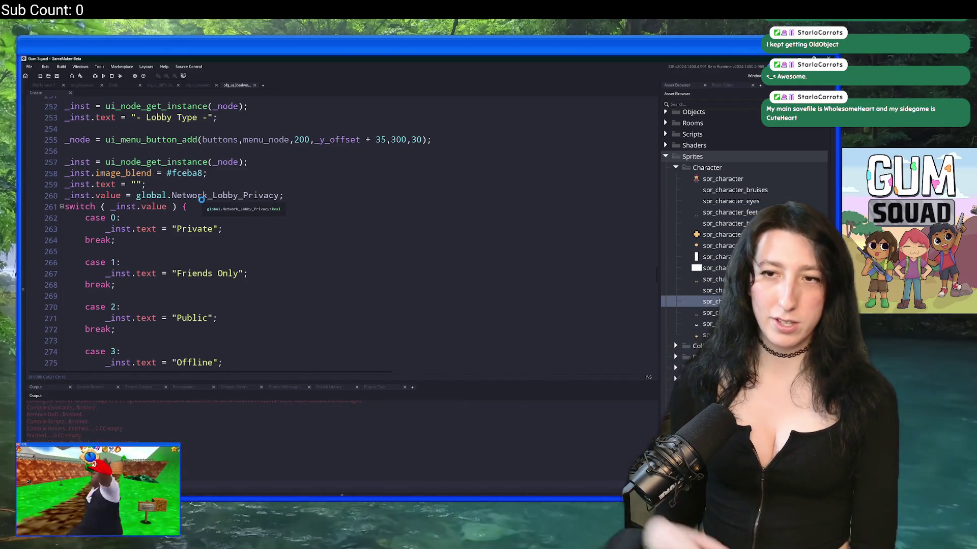
scroll(206, 199, down, 3)
scroll(207, 198, up, 1)
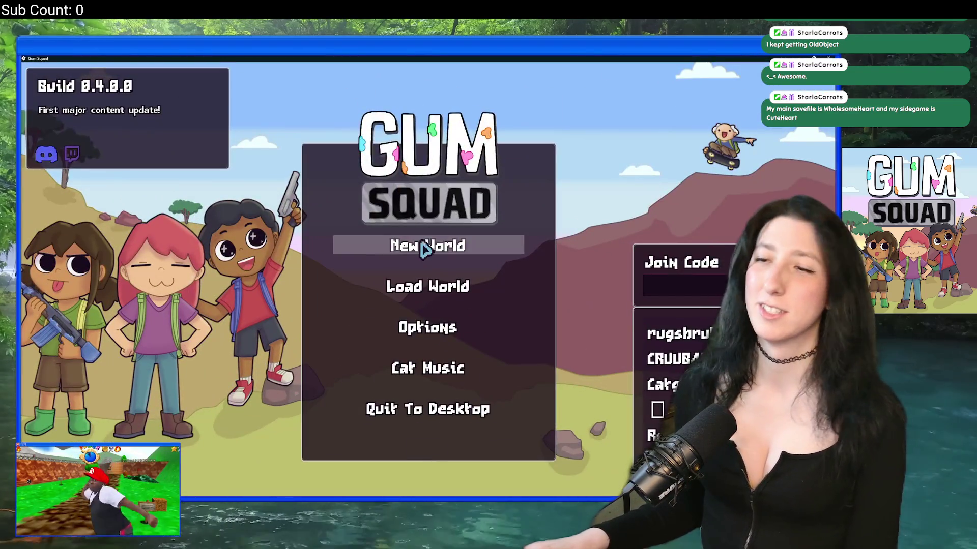
Create a Private world with 2 max players, walk around, then pause and save and quit
click(425, 248)
click(440, 273)
click(440, 273)
click(436, 336)
click(433, 377)
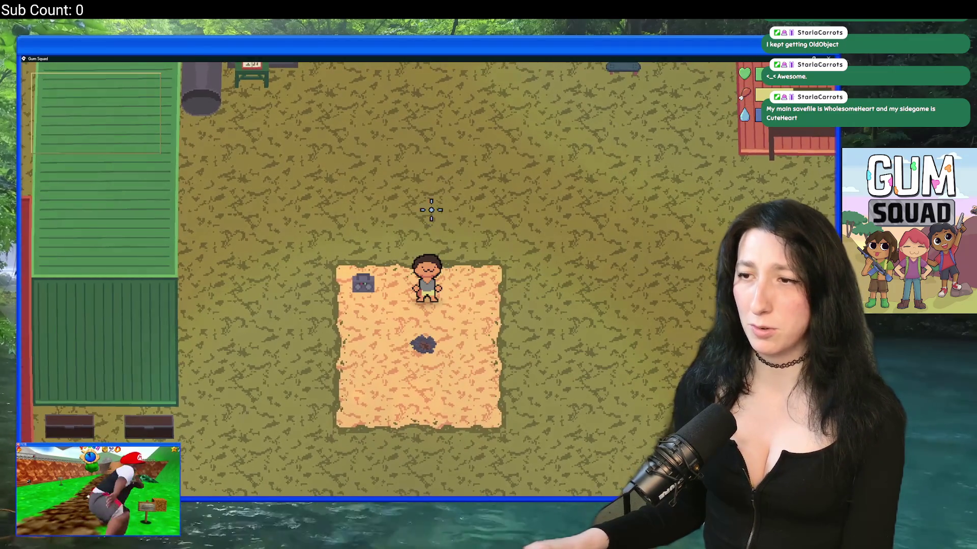
key(w)
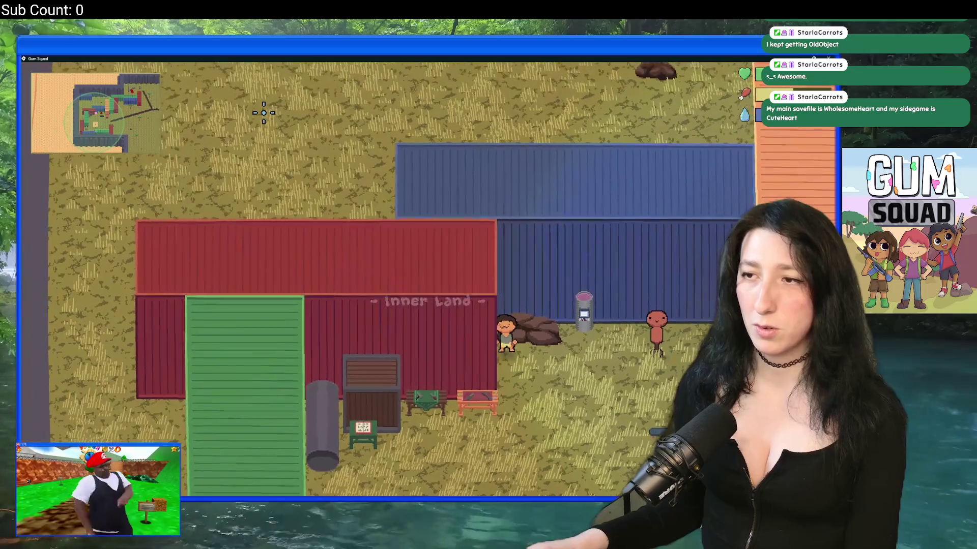
key(s)
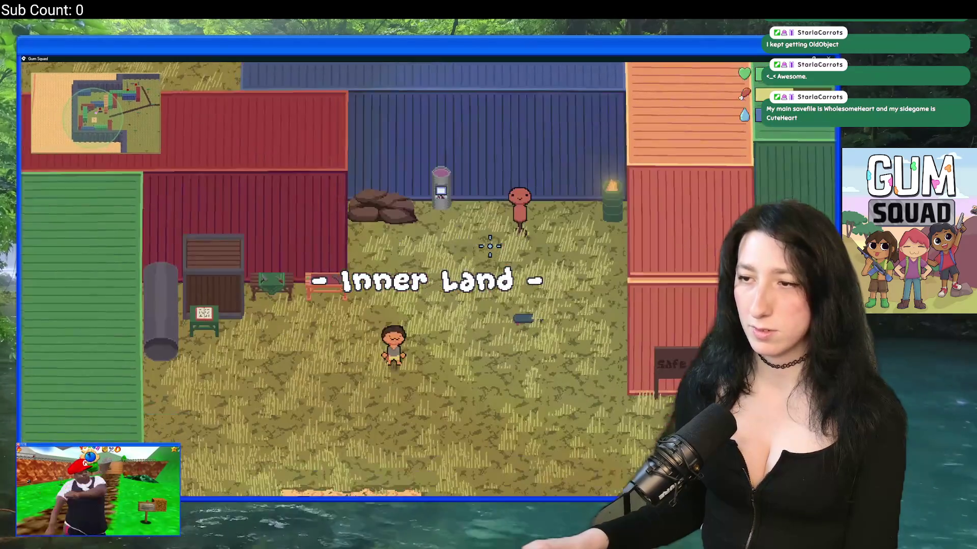
key(Escape)
click(438, 403)
Create a Friends Only world with 2 max players, then pause and save and quit
click(428, 245)
click(440, 280)
click(432, 336)
click(441, 280)
click(440, 280)
click(443, 282)
click(440, 380)
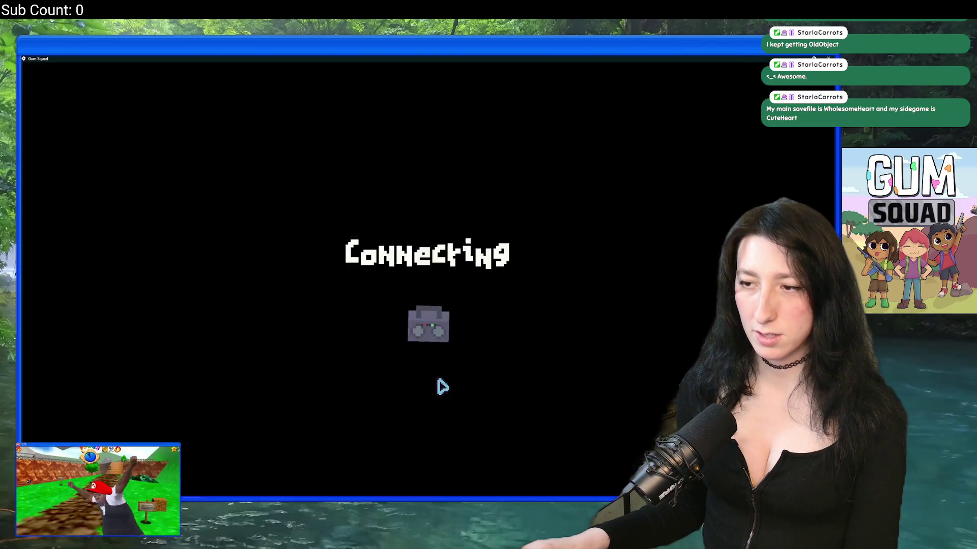
key(Escape)
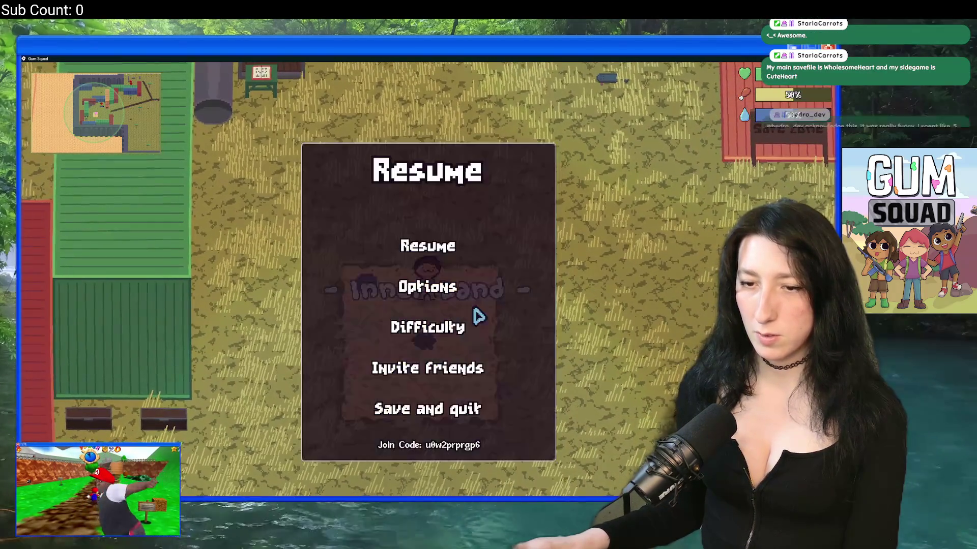
click(436, 408)
Create a default world, pause once it loads, and close the game
click(427, 246)
click(434, 376)
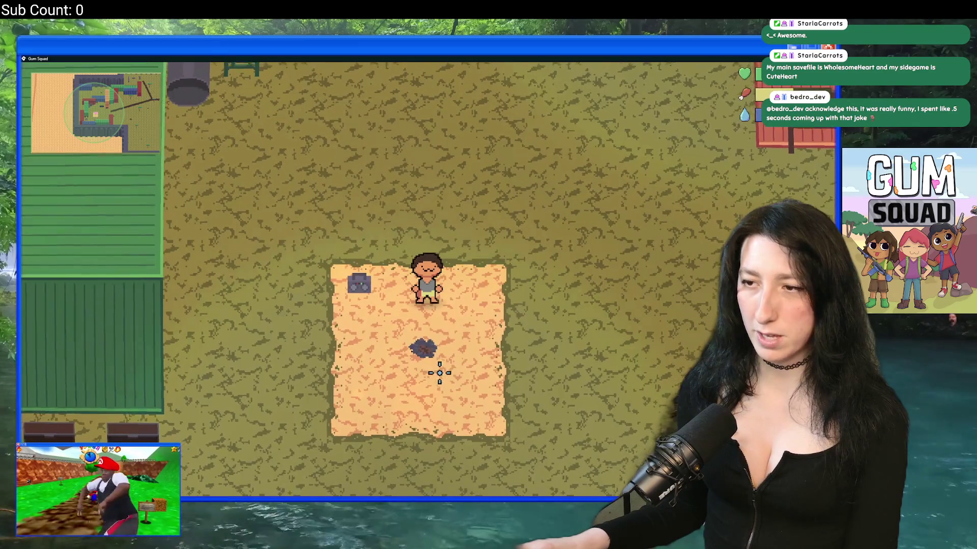
key(Escape)
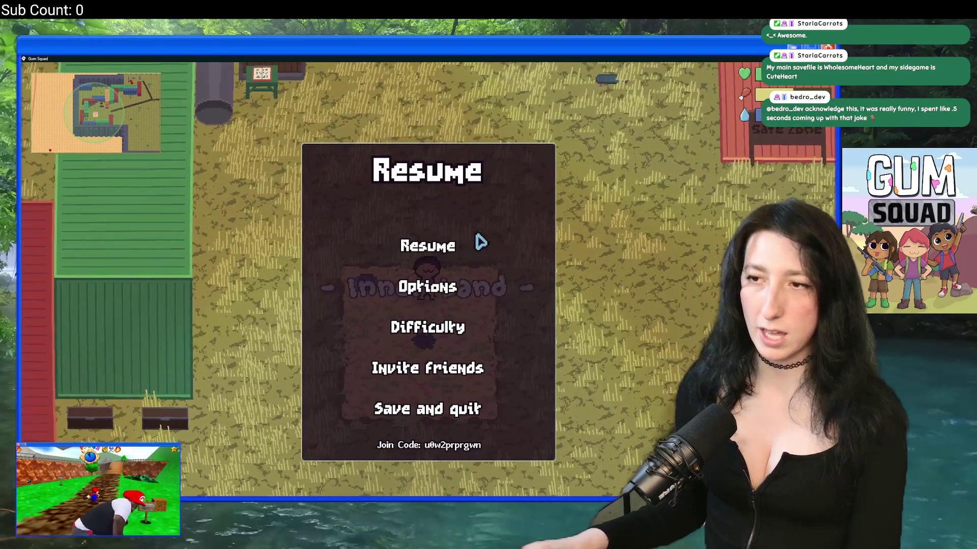
key(alt+F4)
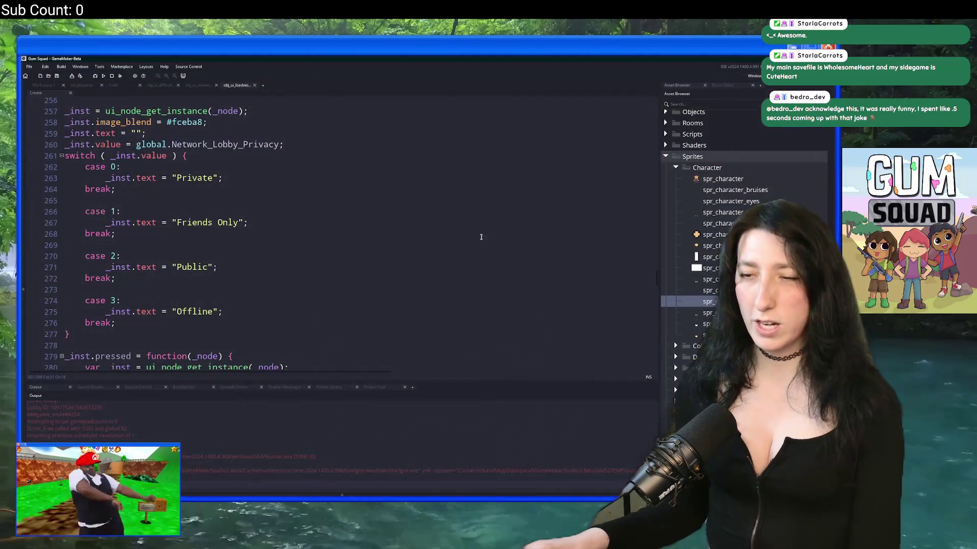
Open obj_player's Step code full-size via the asset search
click(49, 86)
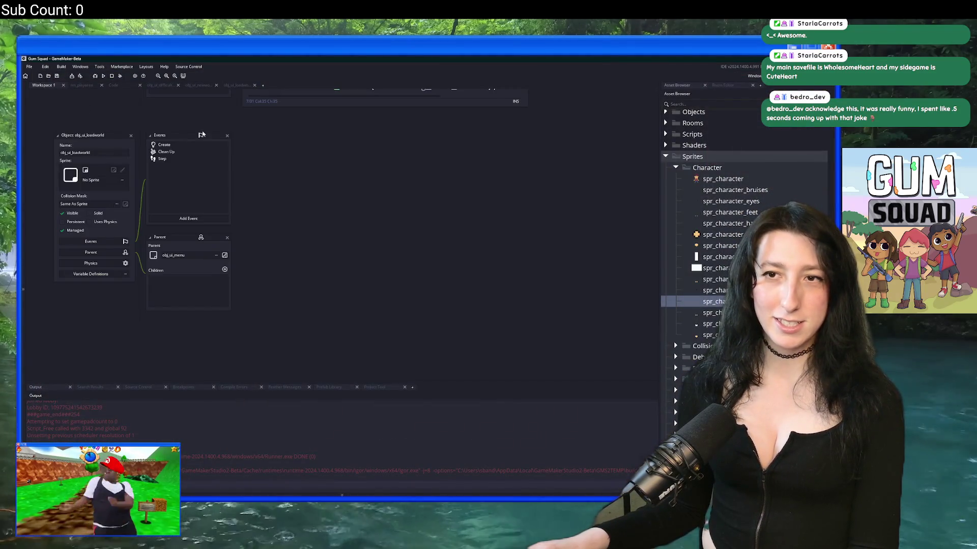
drag(202, 135, 234, 260)
key(ctrl+t)
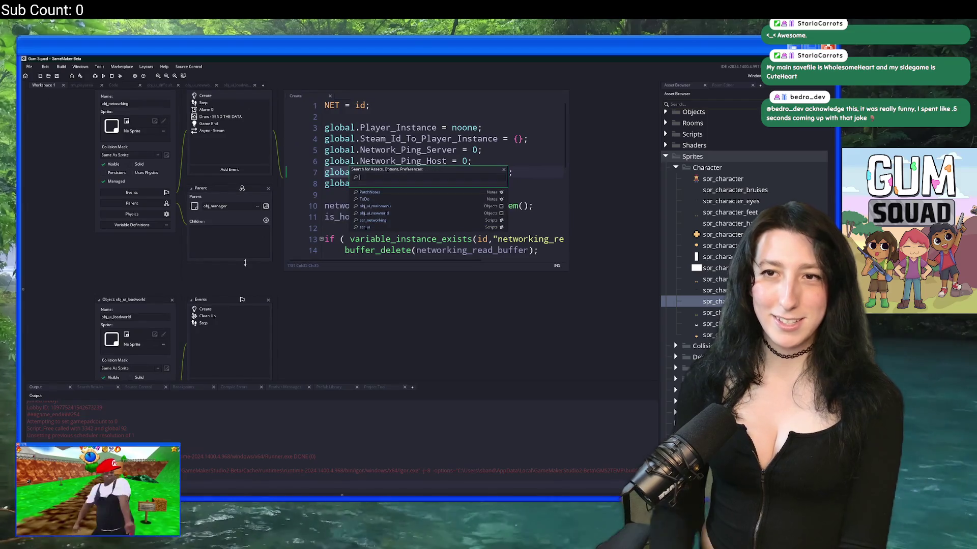
text(obj_pla)
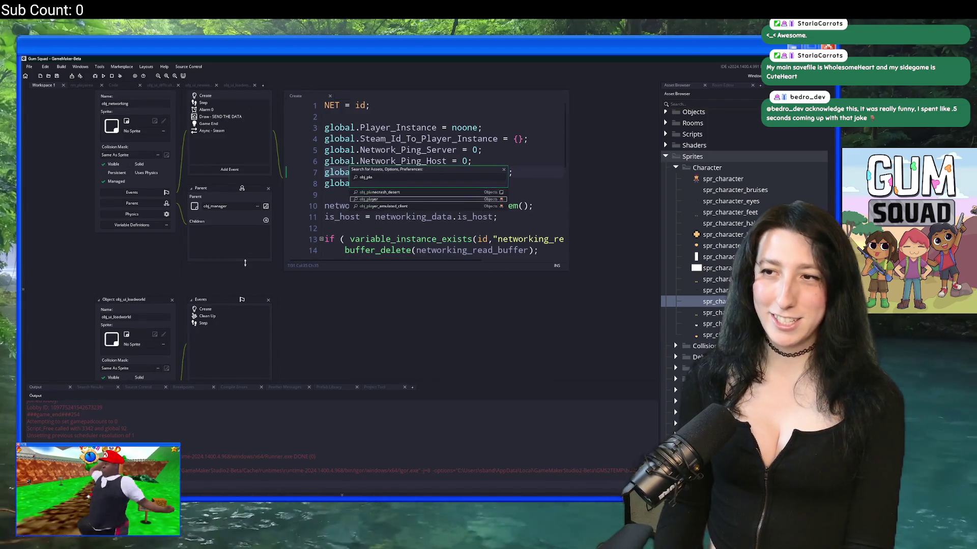
key(Return)
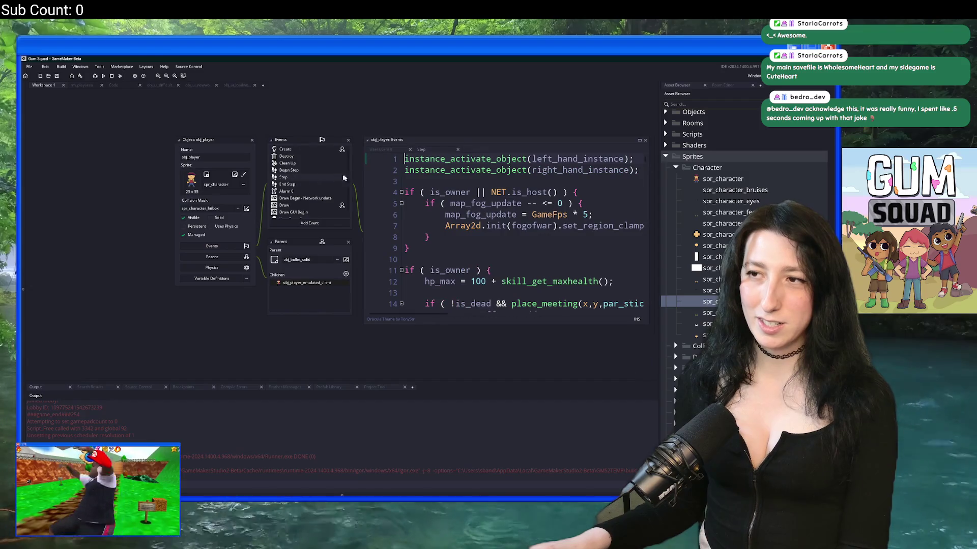
key(ctrl+f)
text(world_)
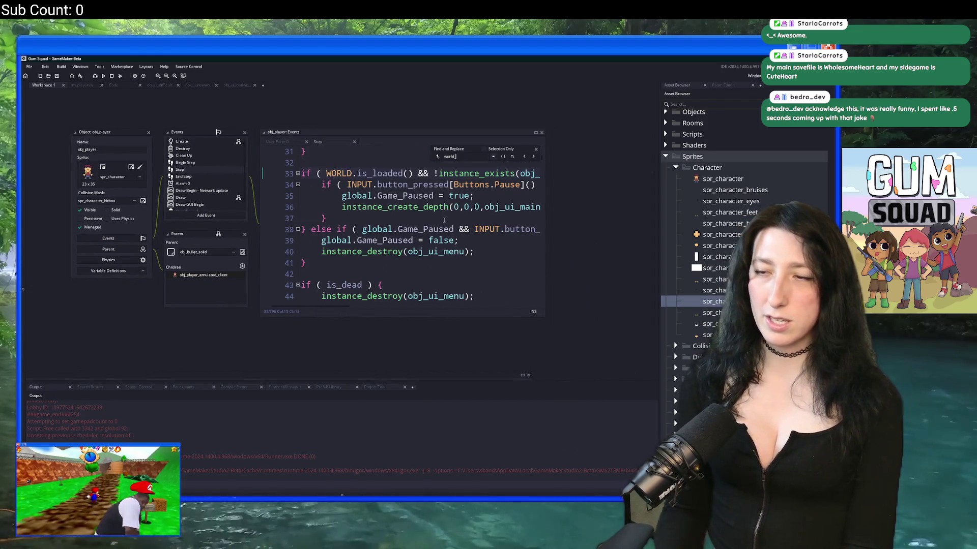
click(444, 219)
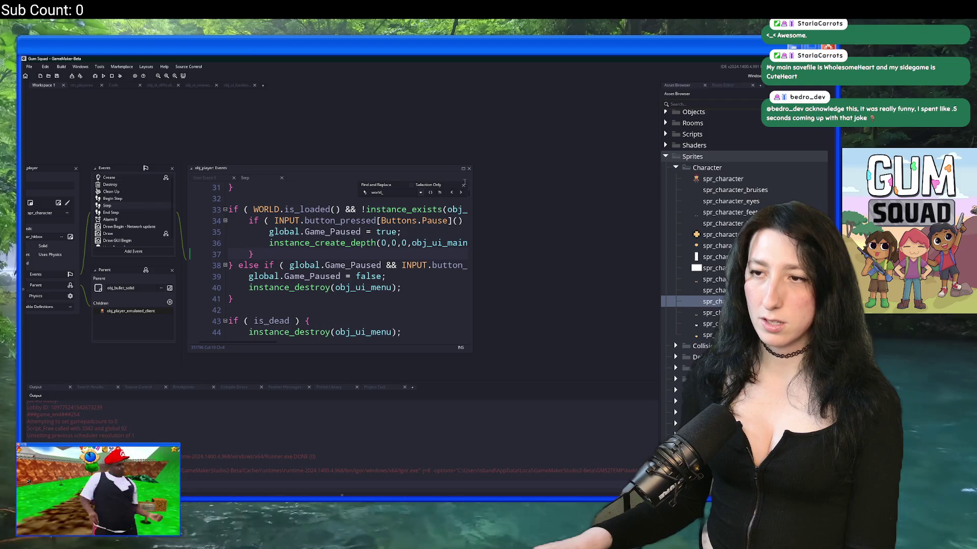
click(464, 184)
click(463, 169)
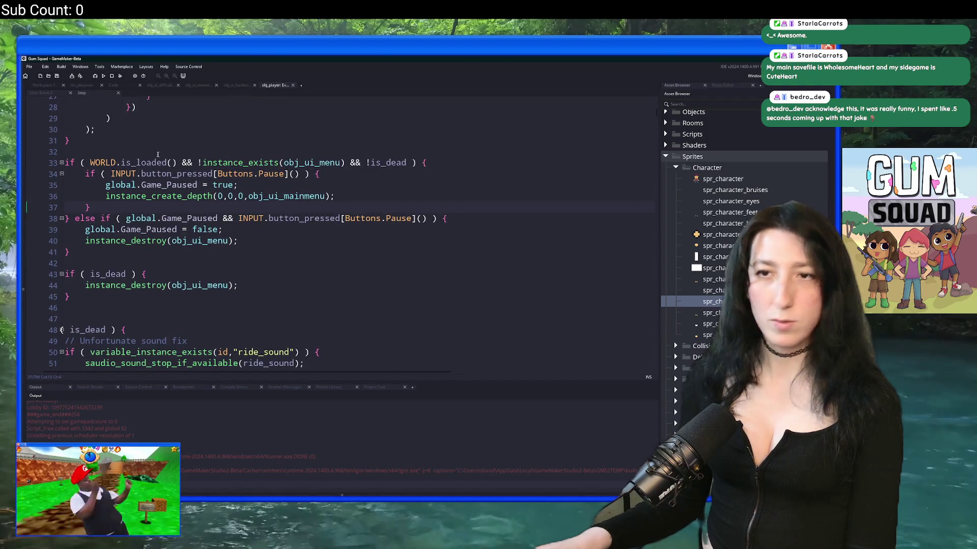
Add 'var _world_is_loaded = WORLD.is_loaded();' above the pause if statement
drag(425, 218, 238, 229)
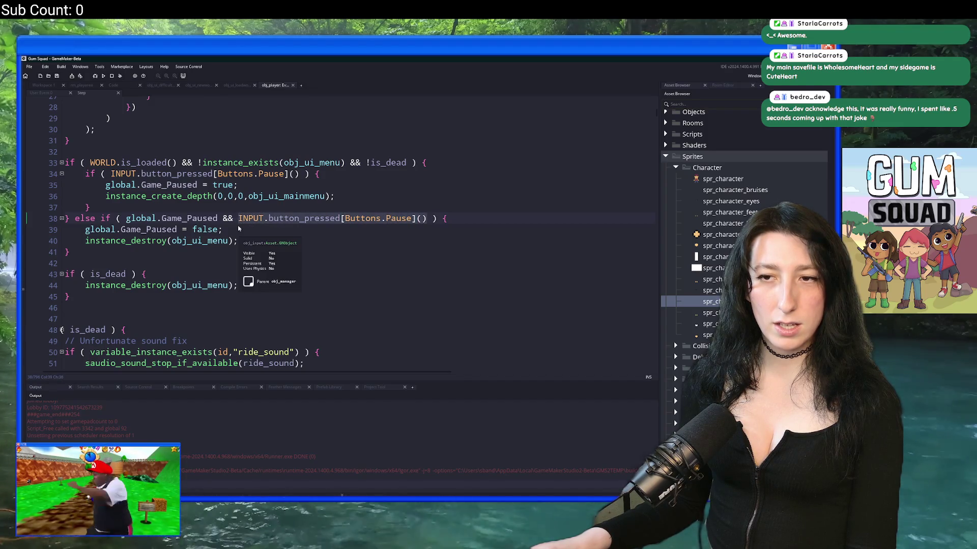
drag(196, 161, 91, 161)
click(109, 142)
key(Return)
key(Return)
text(var _world_is_laod)
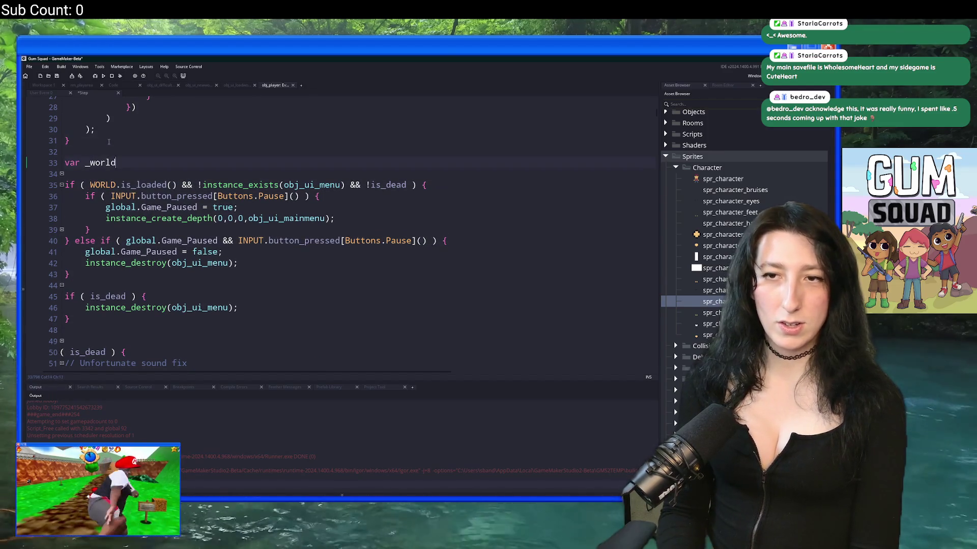
key(BackSpace)
key(BackSpace)
key(BackSpace)
text(oaded = WORLD.is_loaded() && ;)
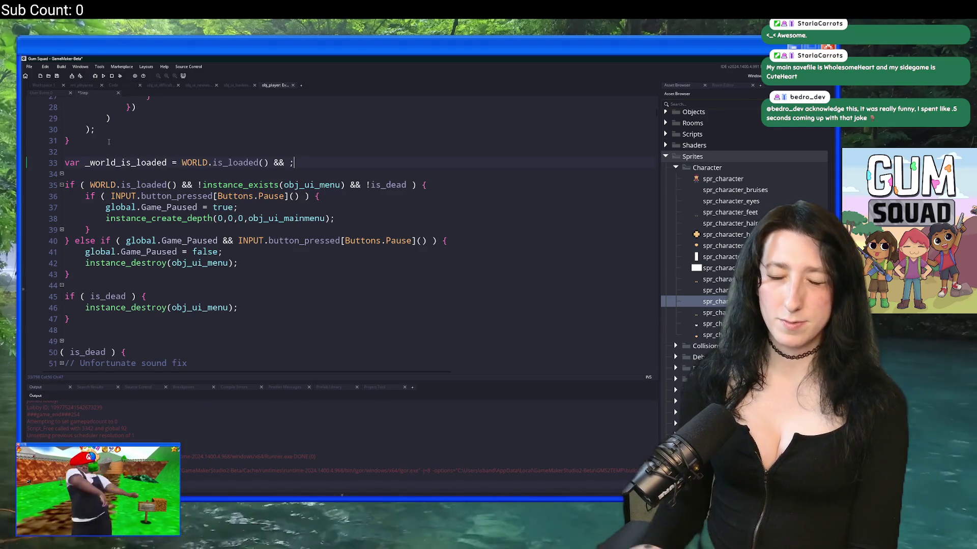
key(BackSpace)
key(BackSpace)
key(BackSpace)
text(;)
key(BackSpace)
Replace the conditions on lines 35 and 40 with _world_is_loaded and run the game
double_click(143, 163)
key(ctrl+c)
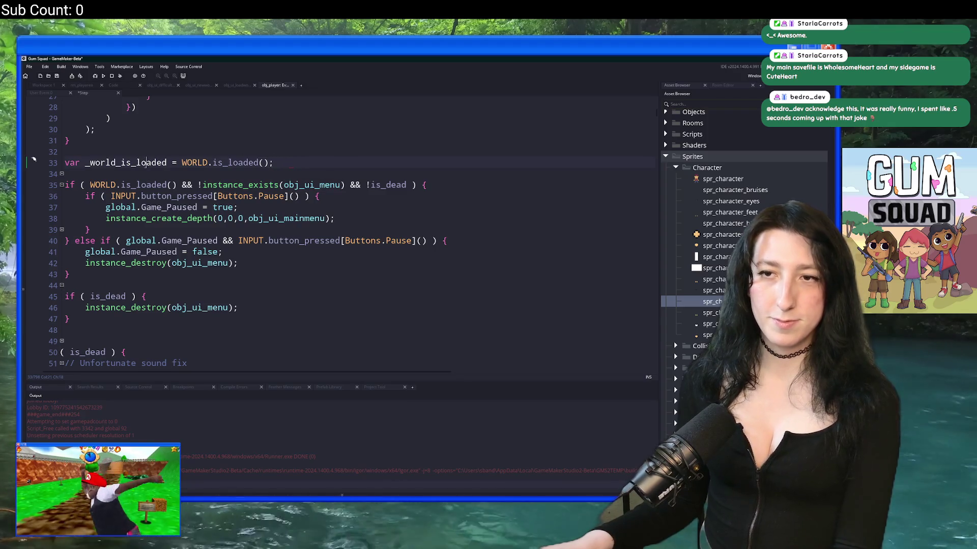
drag(176, 185, 90, 185)
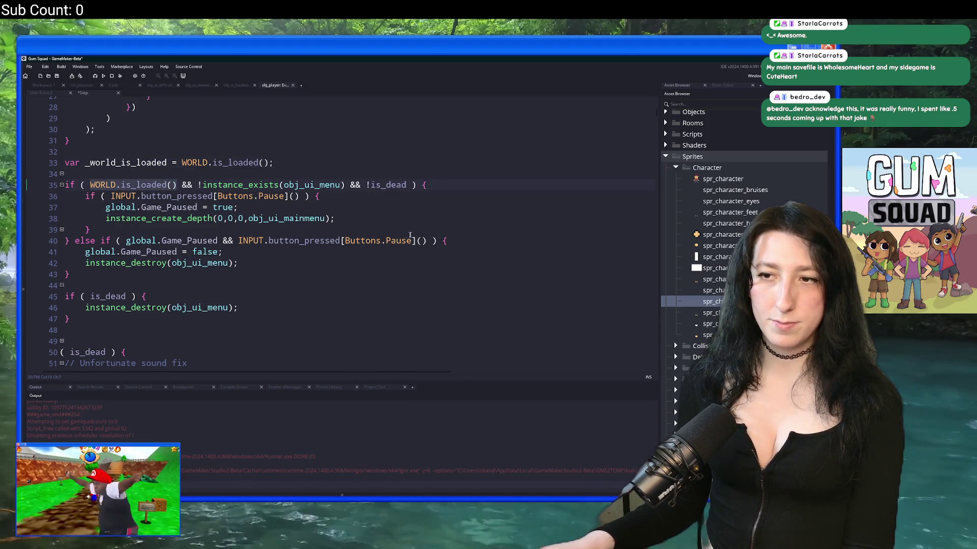
key(ctrl+v)
click(240, 241)
drag(240, 240, 426, 240)
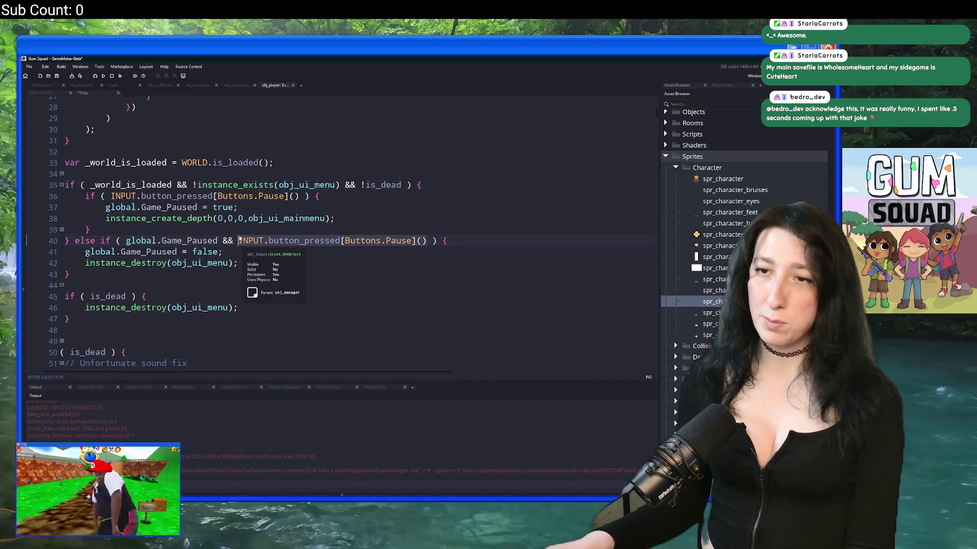
key(ctrl+v)
click(334, 218)
key(F5)
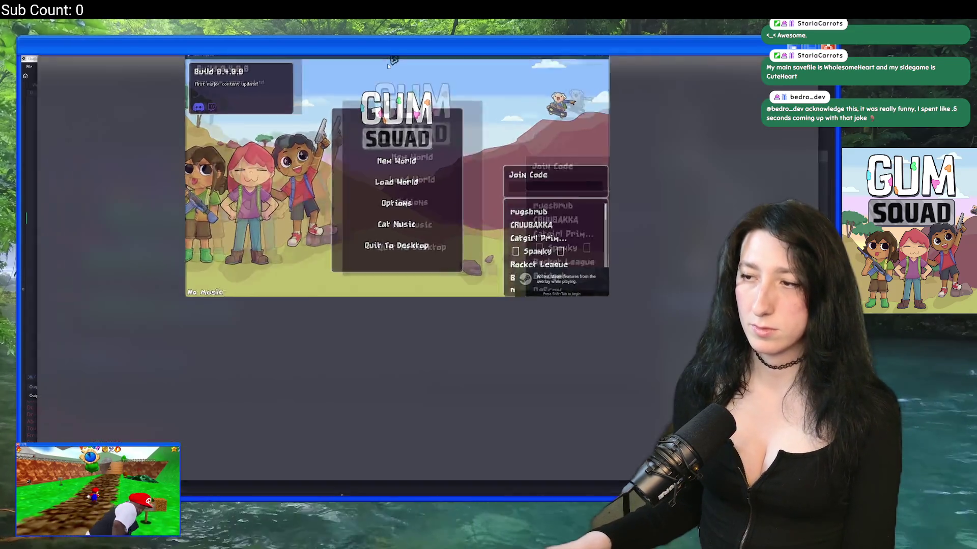
Create an Offline world (EasyApple) in the running game, then close the game
click(434, 240)
click(441, 279)
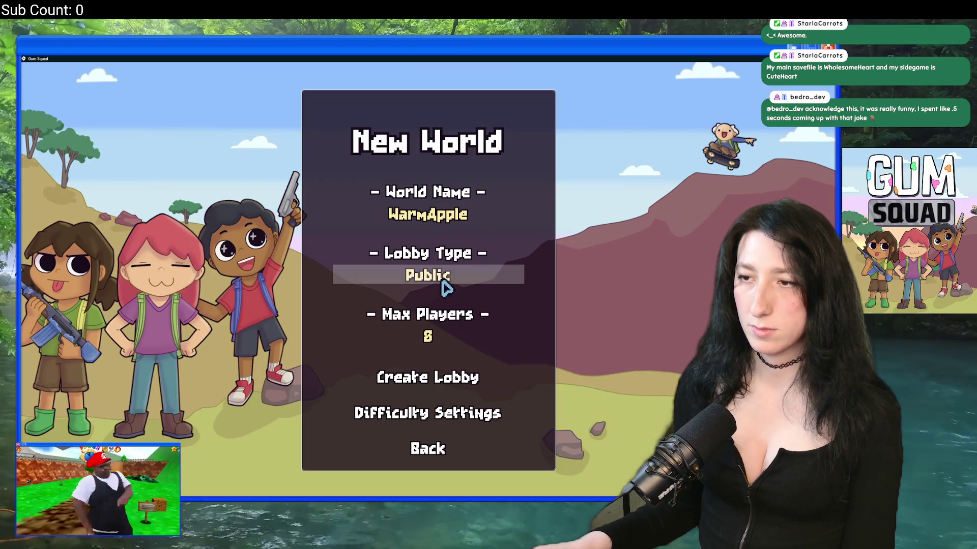
click(442, 280)
click(428, 448)
click(424, 247)
double_click(430, 277)
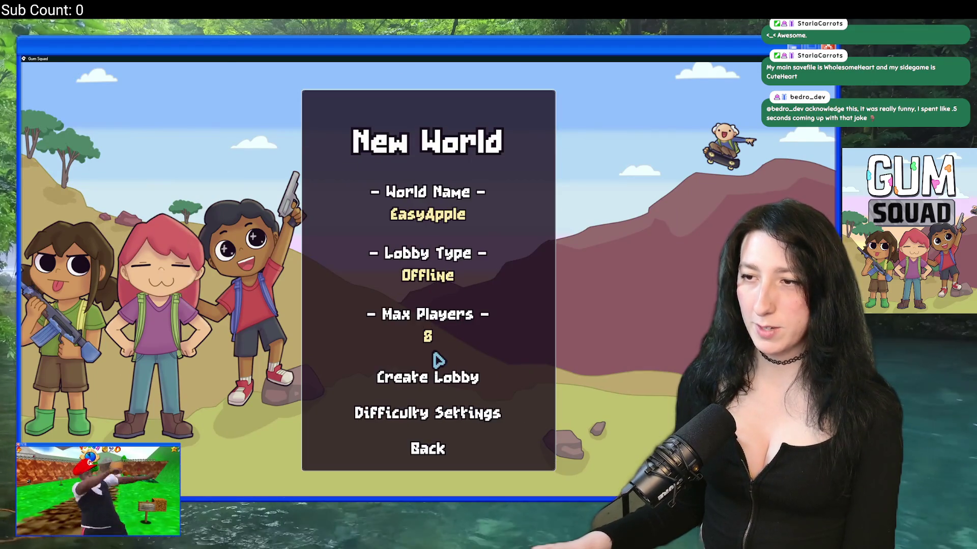
click(436, 376)
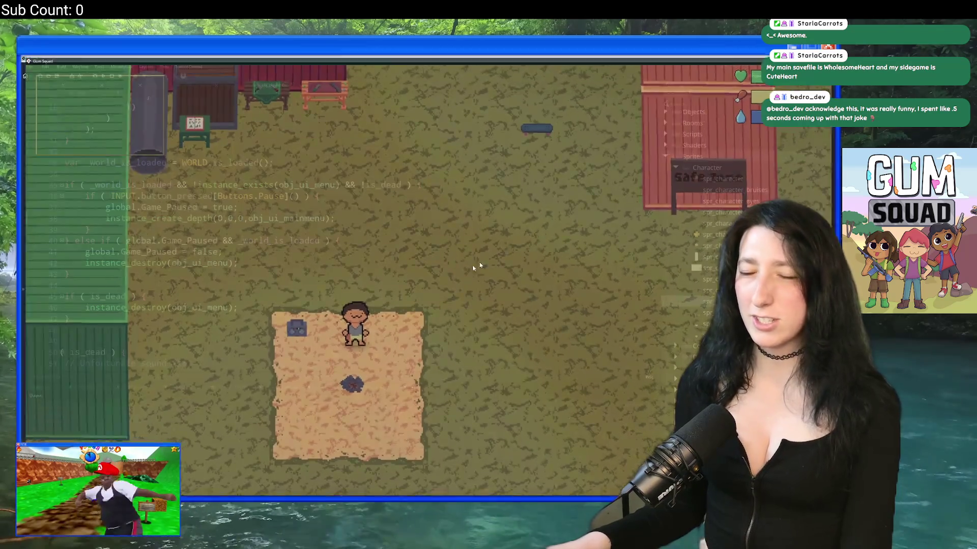
key(alt+F4)
click(306, 195)
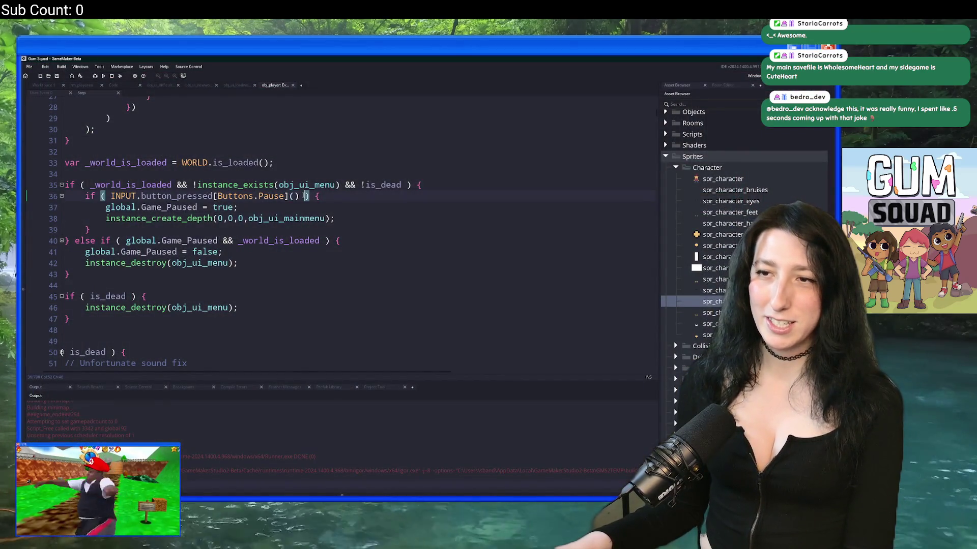
Search the project for the pause-button check, then return to the Step code
drag(301, 196, 111, 196)
key(ctrl+shift+f)
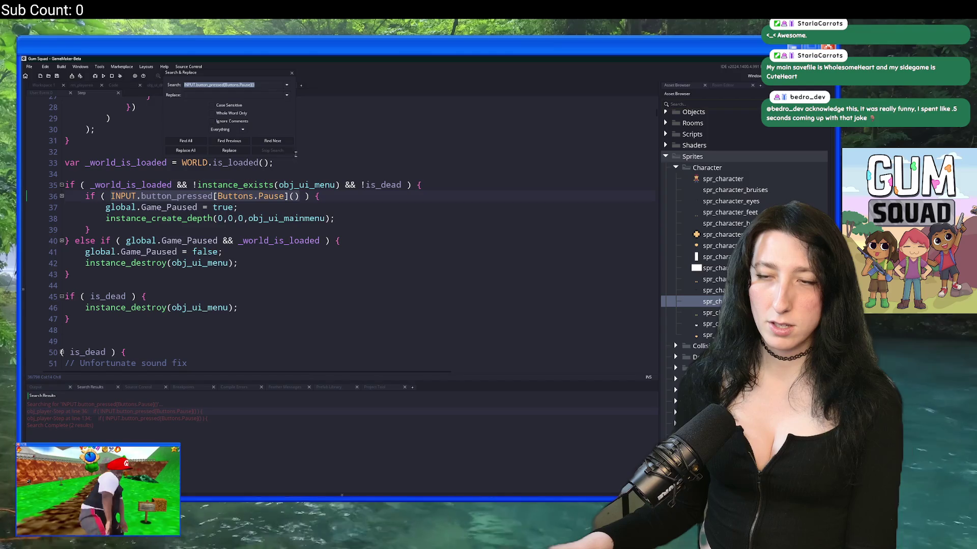
click(291, 73)
click(409, 222)
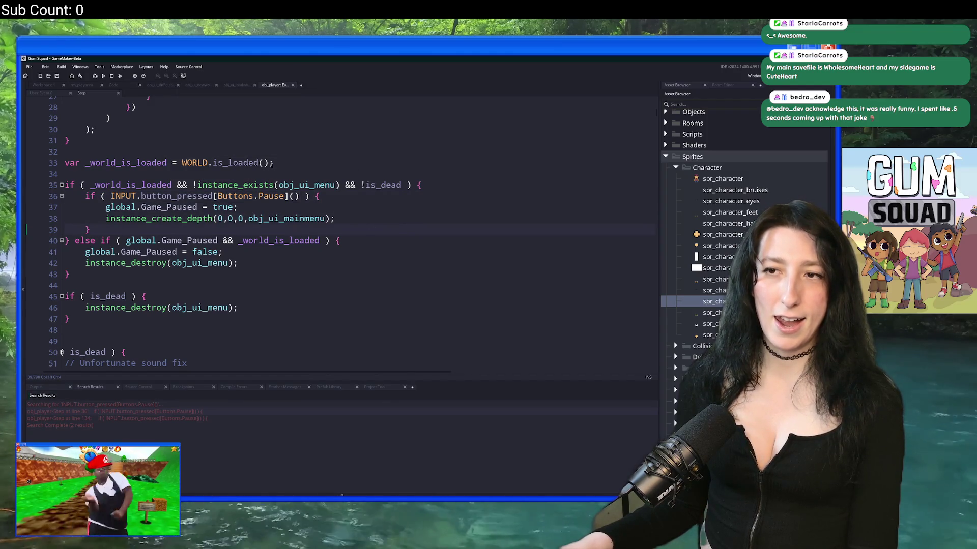
Append '&& !instance_exists(obj_ui_menu_connecting)' to the _world_is_loaded line and open obj_ui_menu_connecting
text(&&)
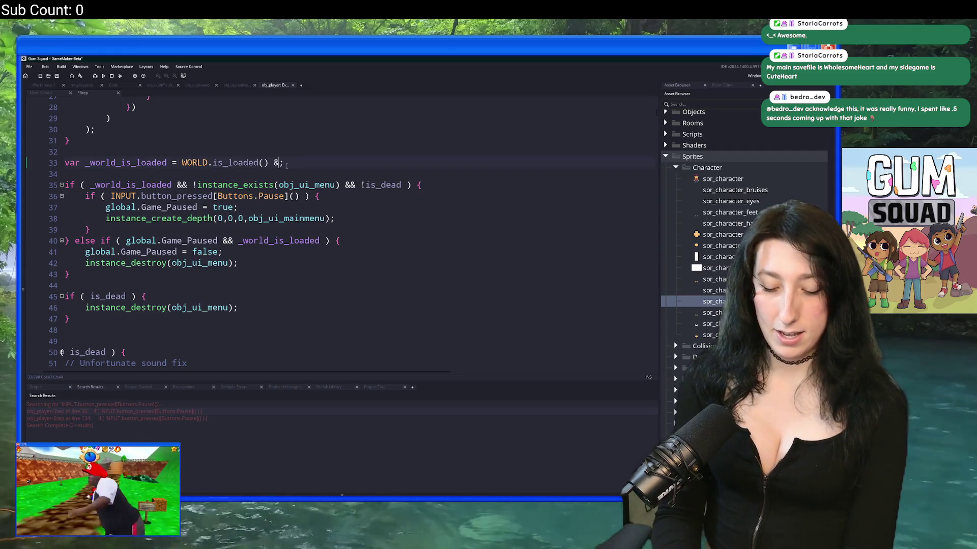
text(!instance_exists(obj_ui_confirmatio)
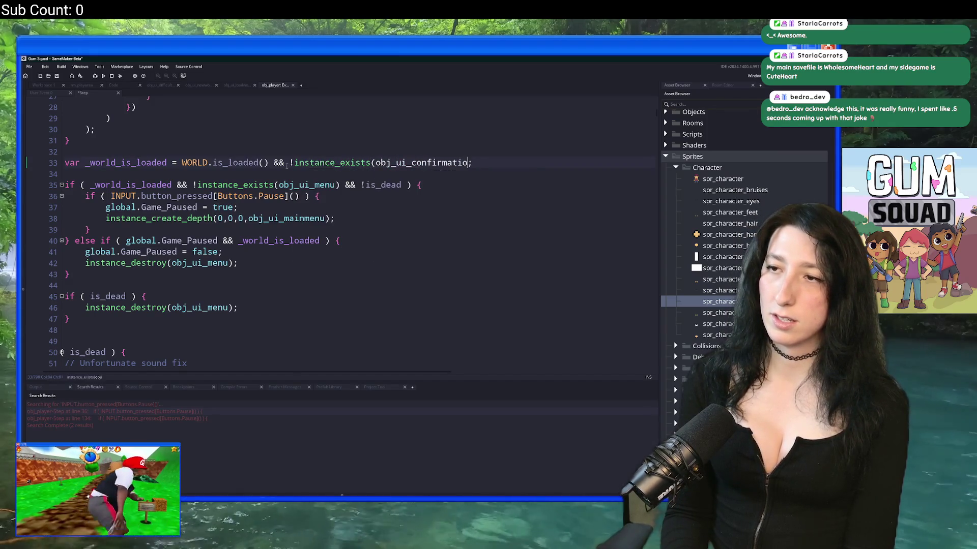
key(BackSpace)
key(BackSpace)
key(BackSpace)
text(connecntin)
key(BackSpace)
key(BackSpace)
text(ting)
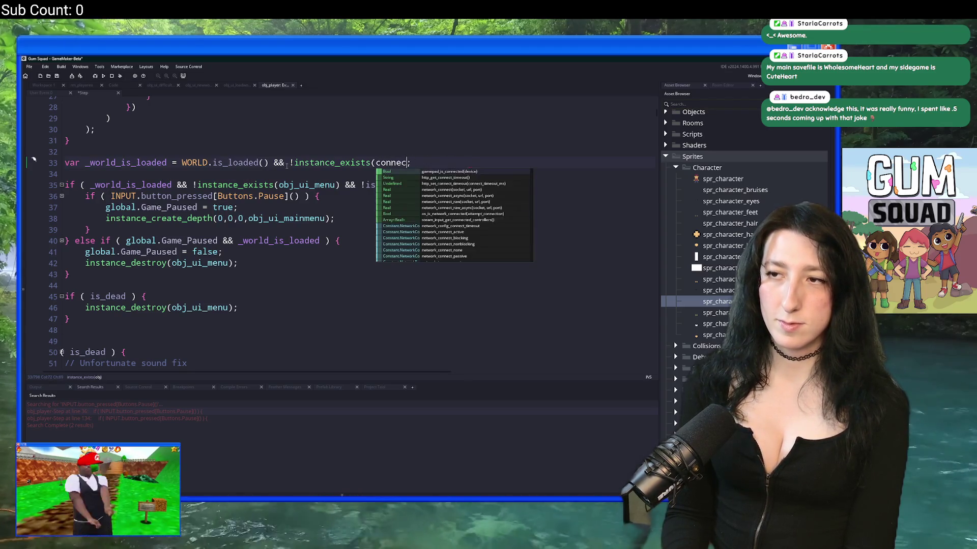
key(Down)
key(Down)
key(Return)
text())
middle_click(432, 162)
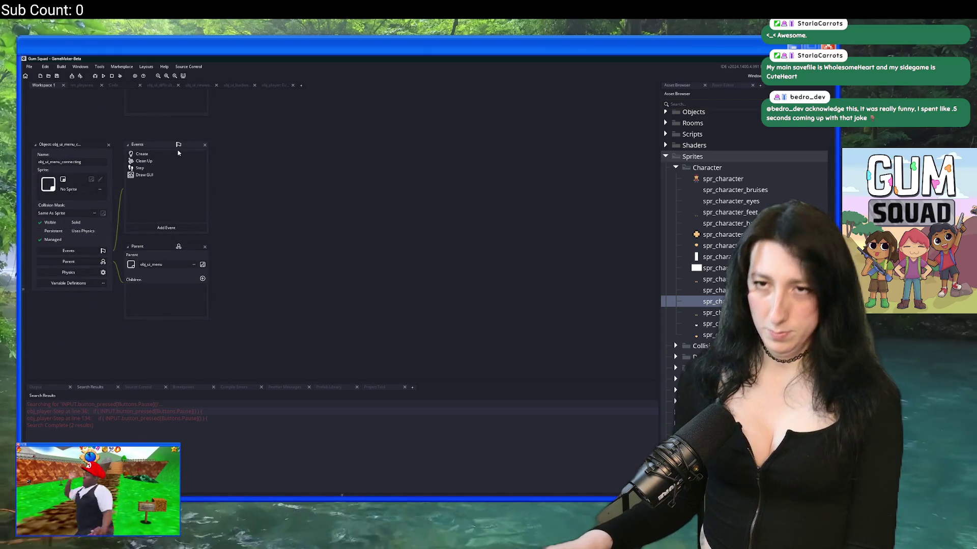
In the Create event, add an if (global.Network_Lobby_Privacy == 3) check above the gml_text line
double_click(177, 157)
drag(449, 165, 656, 161)
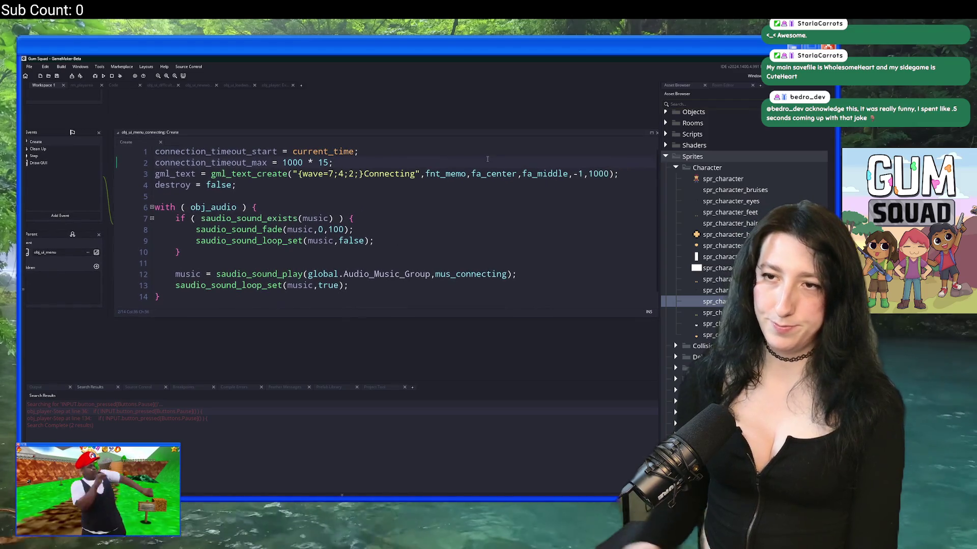
key(Return)
text(if (* kld)
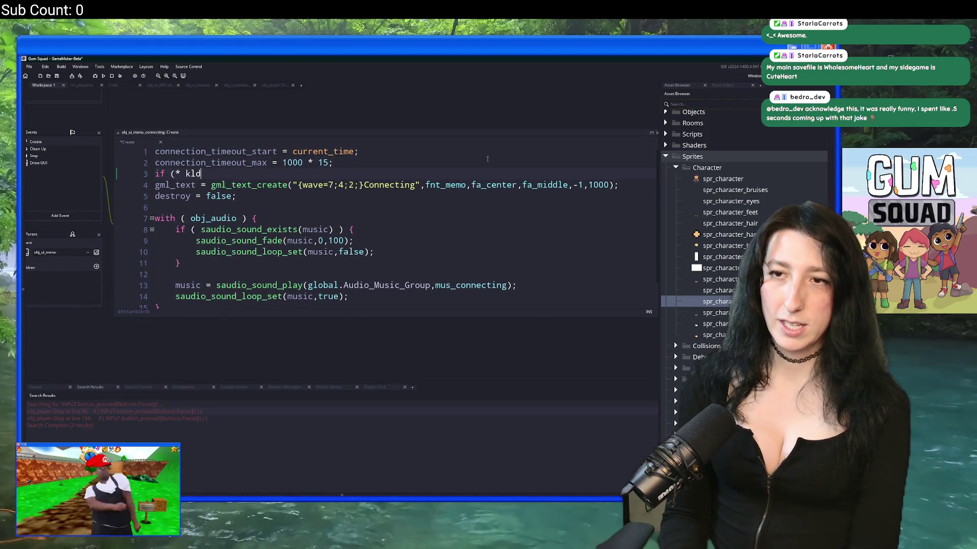
key(BackSpace)
key(BackSpace)
key(BackSpace)
key(BackSpace)
key(BackSpace)
text( glo)
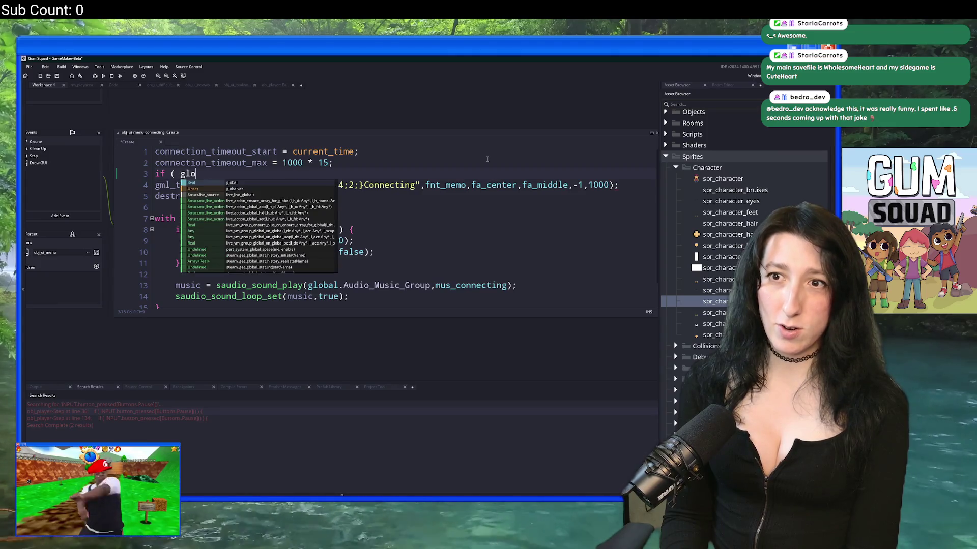
text(baol)
key(BackSpace)
text(l.)
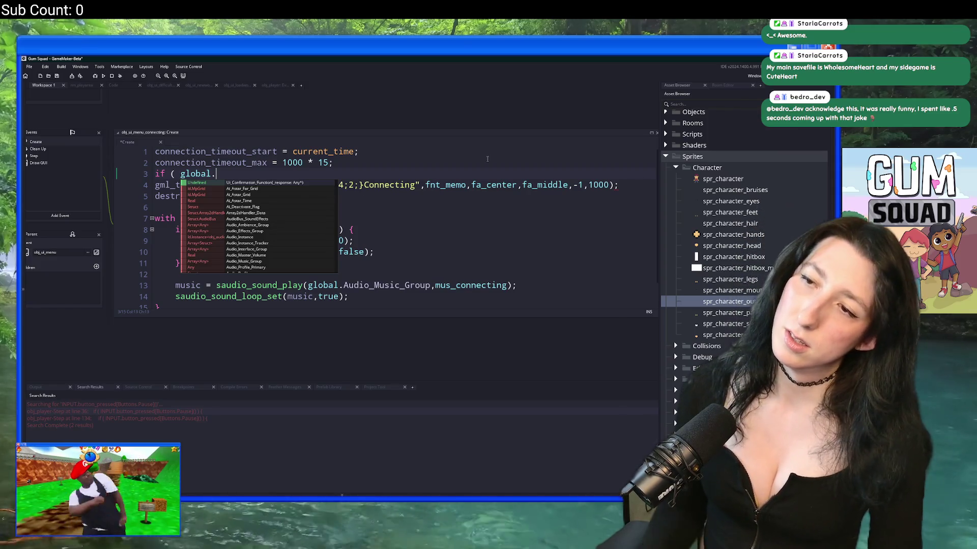
text(Priva)
key(Return)
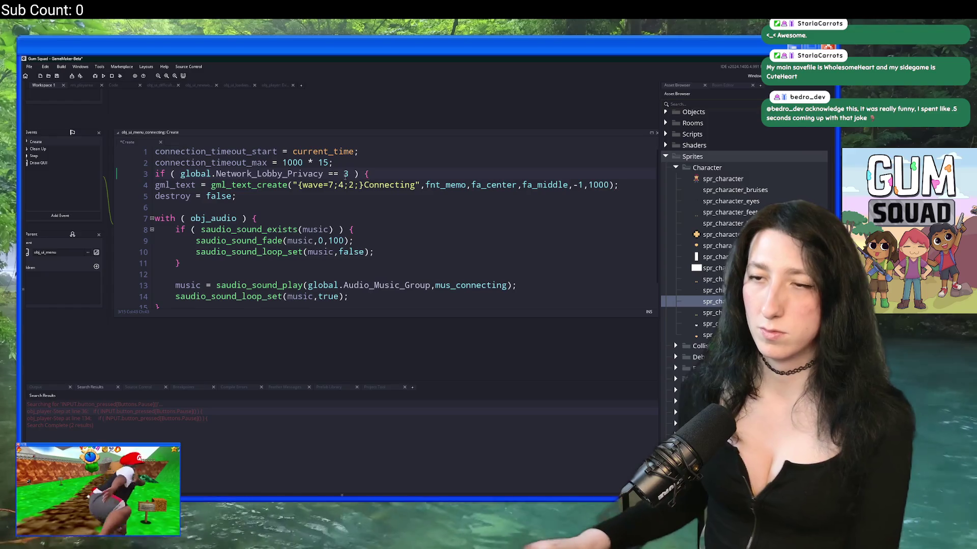
Add an else branch with closing braces and indent the Connecting gml_text line under it
key(Return)
text(} else)
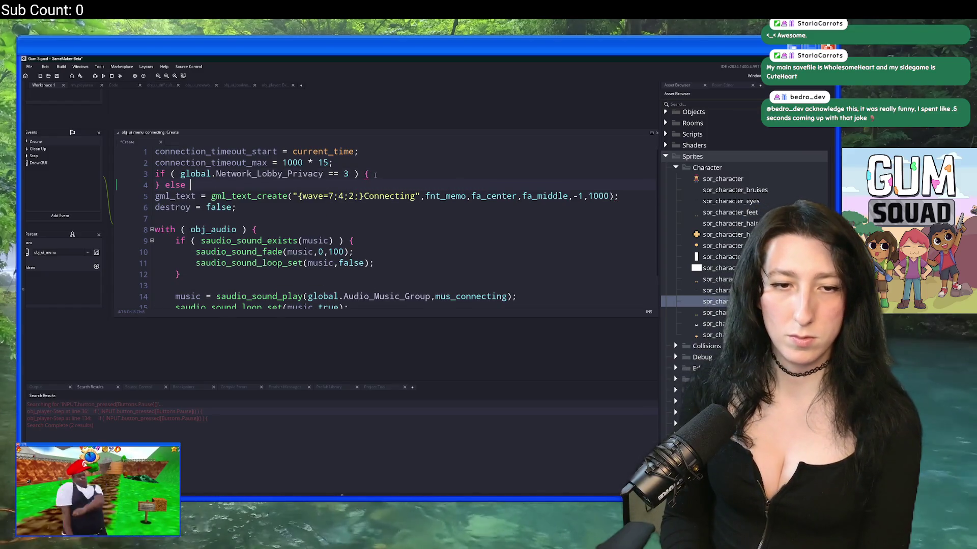
click(655, 202)
key(Return)
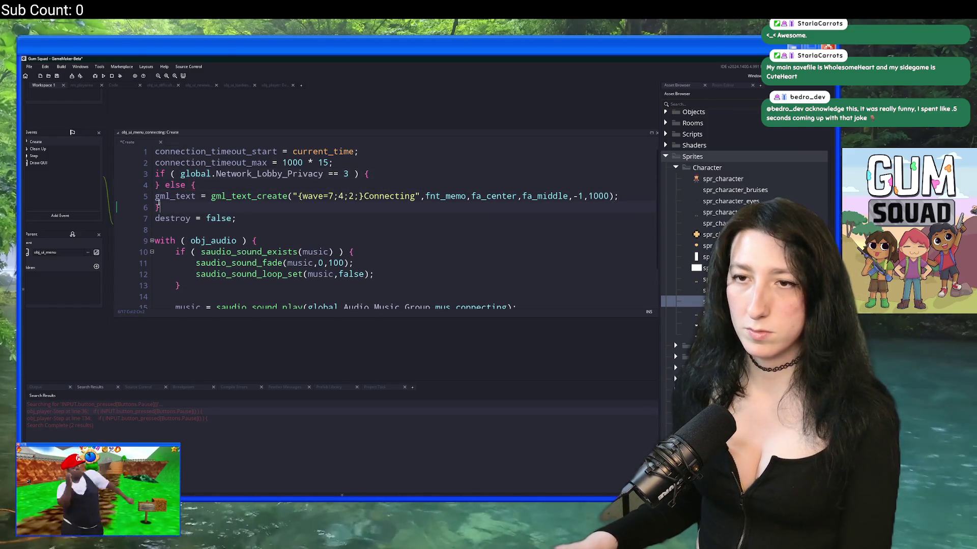
click(155, 196)
key(Tab)
click(369, 174)
key(Return)
Copy the gml_text line into the if block, change its text to Loading, and run with F5
click(534, 207)
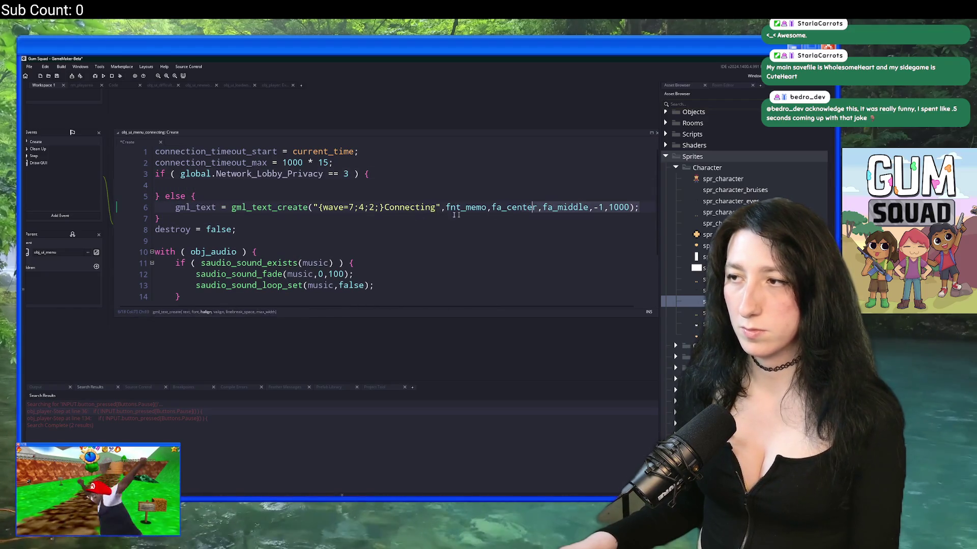
key(End)
key(shift+Home)
key(ctrl+c)
key(Up)
key(Up)
key(ctrl+v)
click(432, 185)
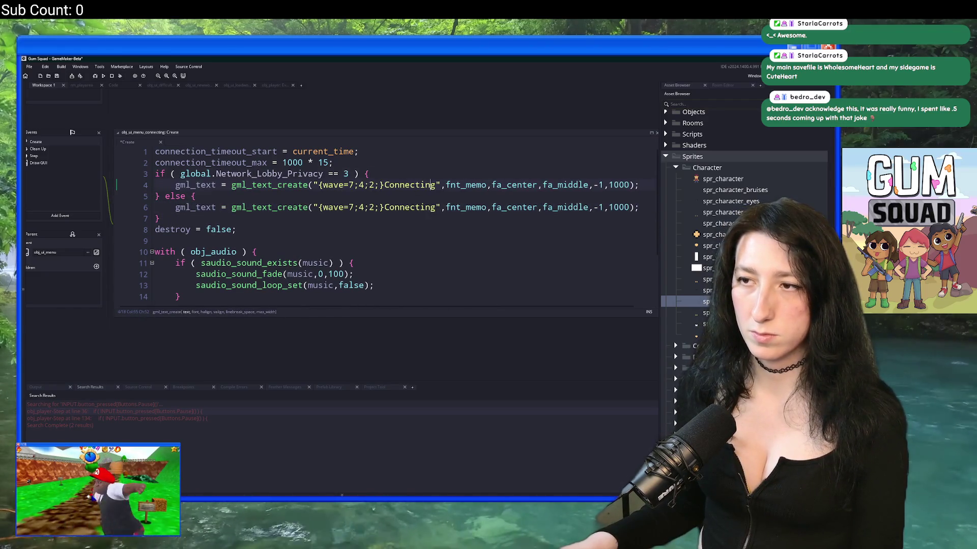
double_click(432, 185)
text(Loading)
key(F5)
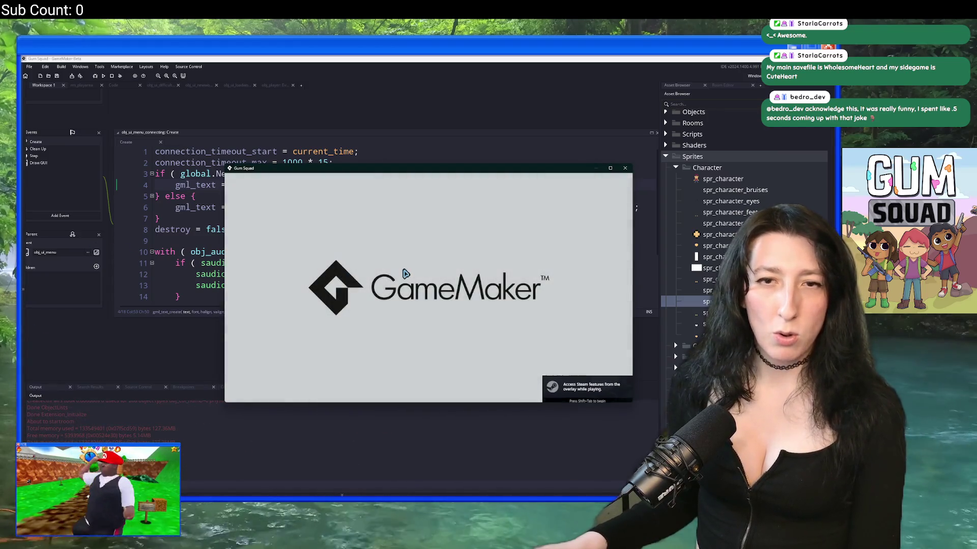
Create a New World lobby with Lobby Type Public, move the game window aside, and return to the code
click(431, 330)
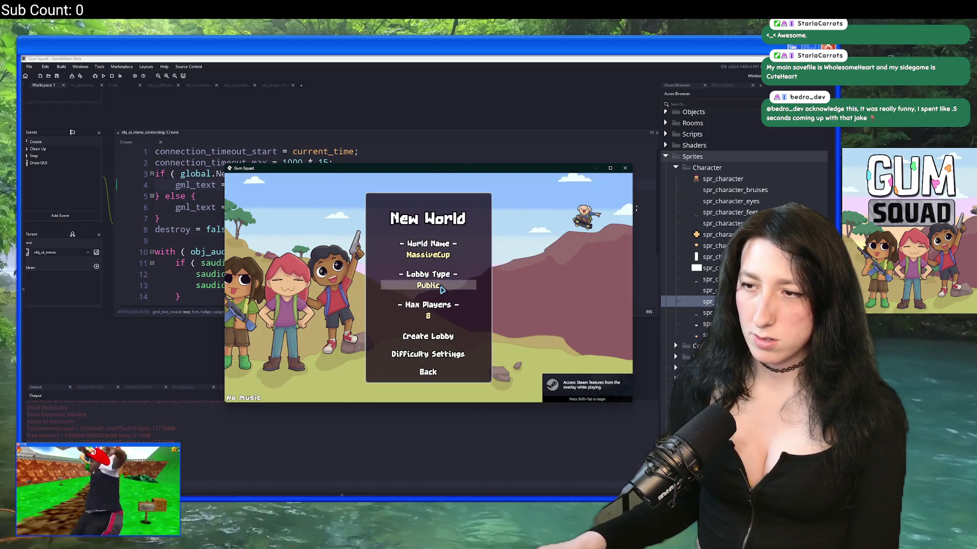
click(440, 337)
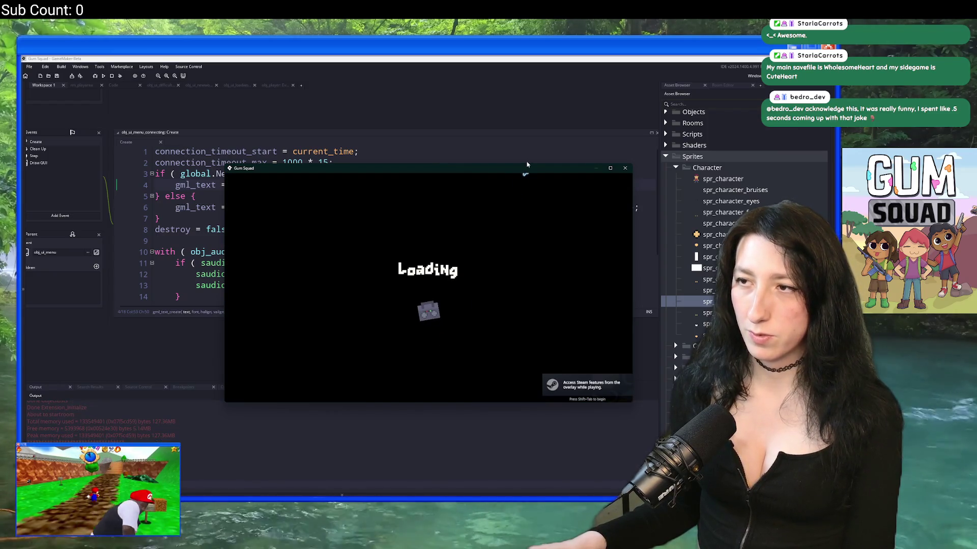
drag(527, 165, 404, 55)
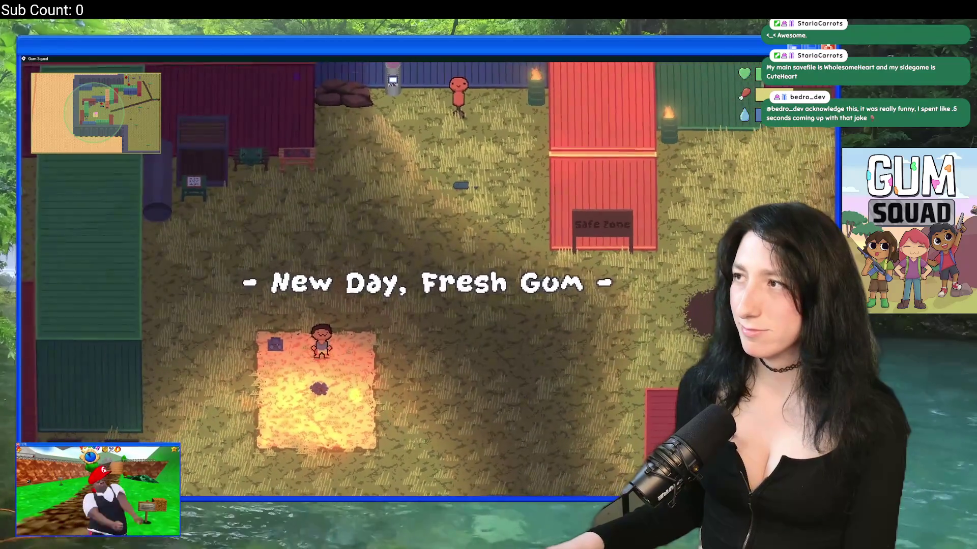
key(alt+Tab)
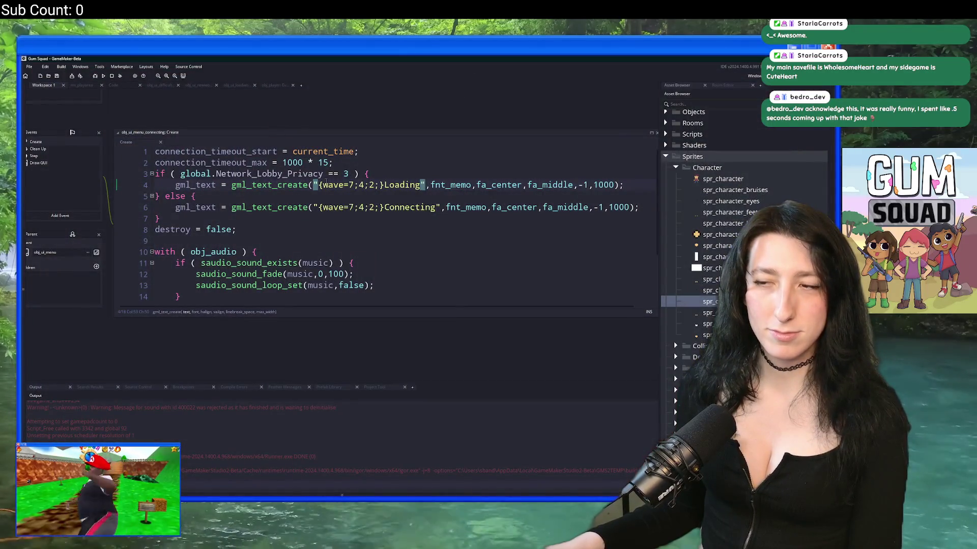
Inspect obj_player's Step pause logic on lines 33–36 and the connecting overlay's Create code
click(277, 85)
click(295, 162)
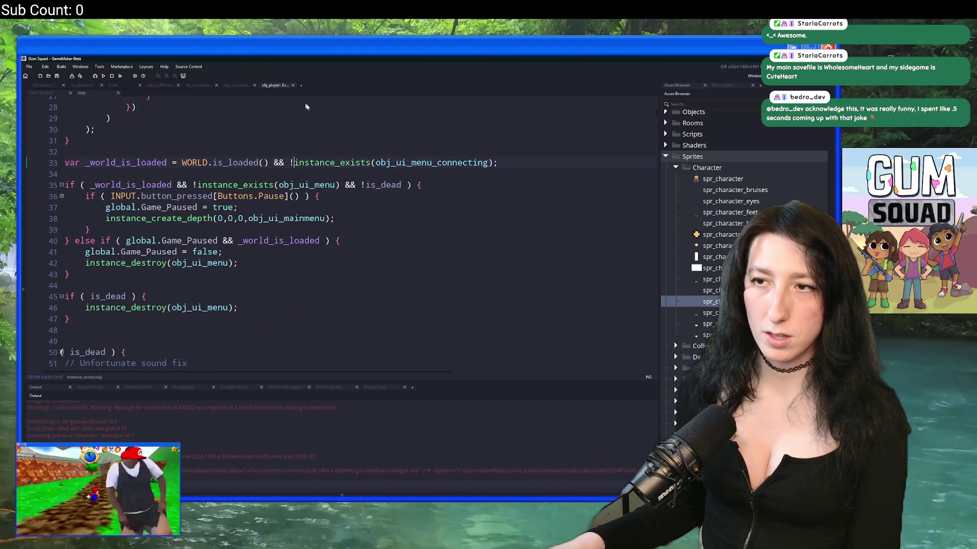
mouse_move(483, 164)
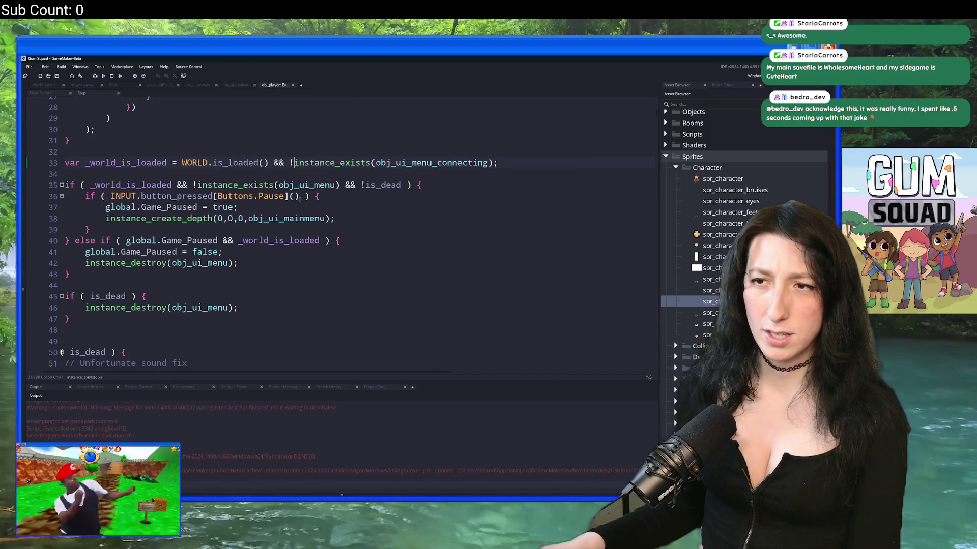
click(115, 201)
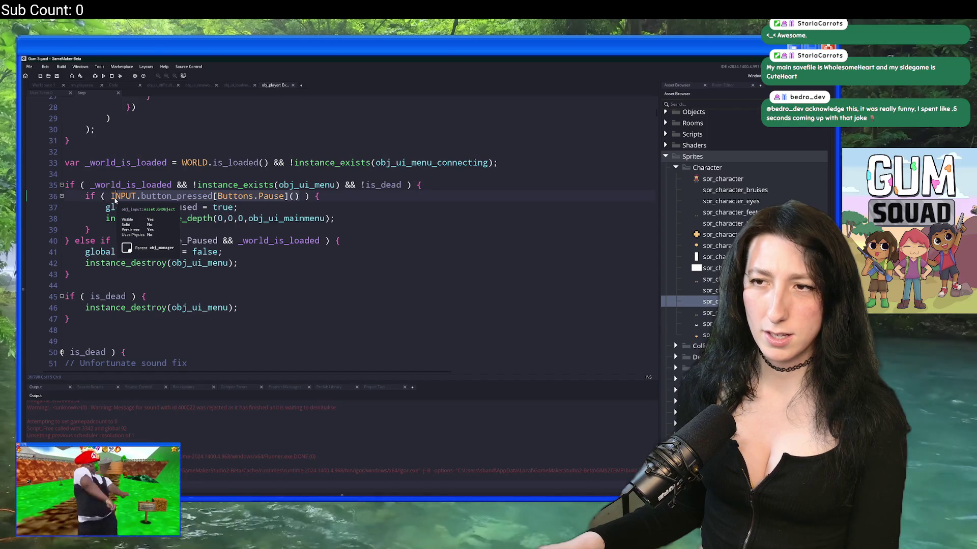
key(ctrl+shift+f)
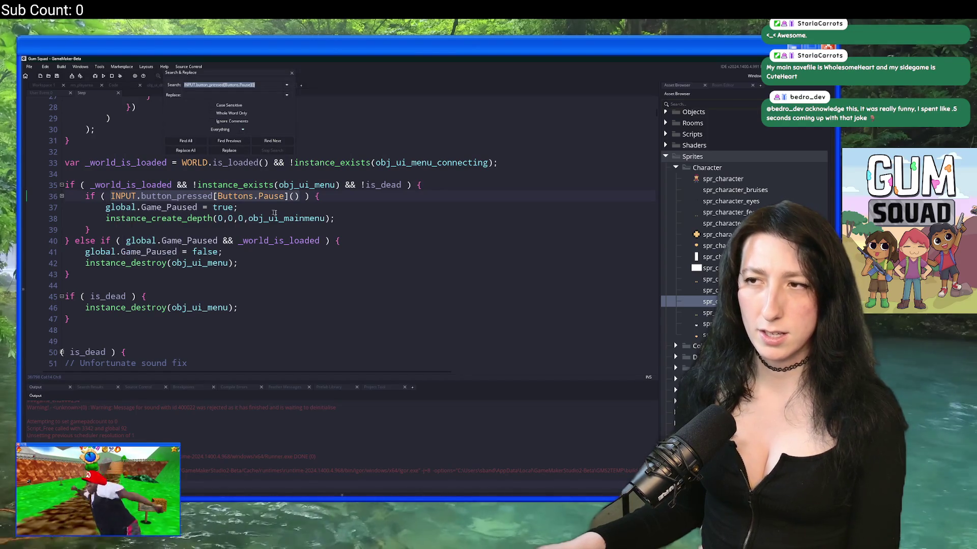
middle_click(454, 164)
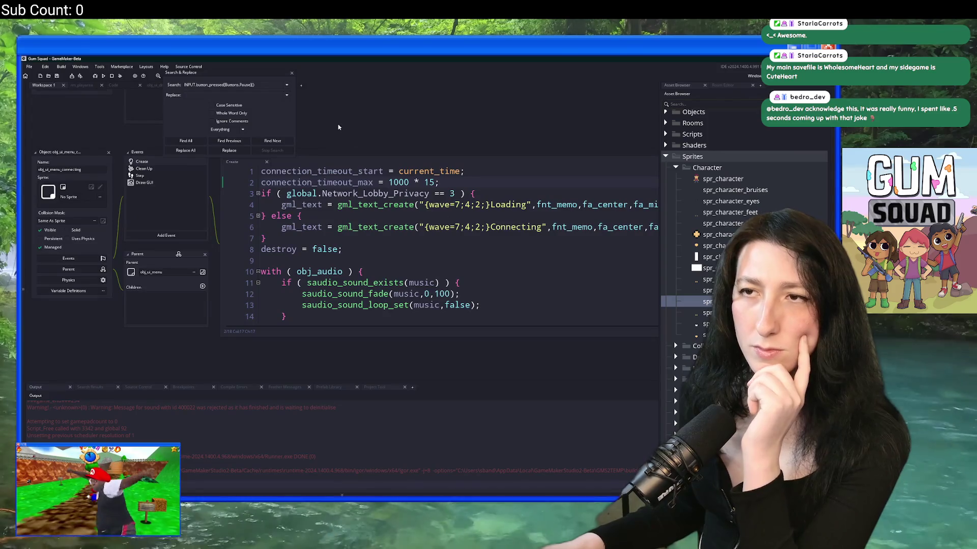
click(292, 75)
click(273, 86)
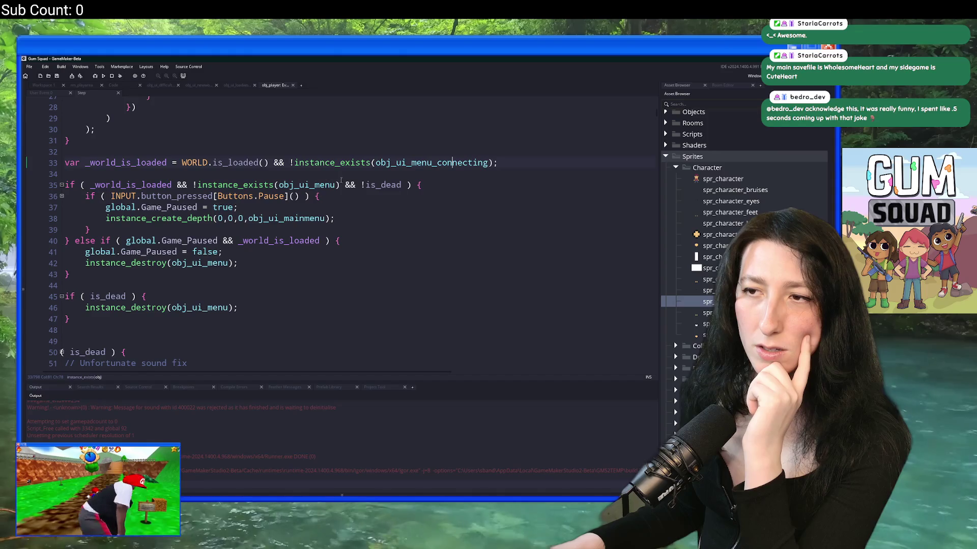
Try pasting line 35's dead check into the line 40 unpause condition, undo it, and select the pause condition
click(264, 185)
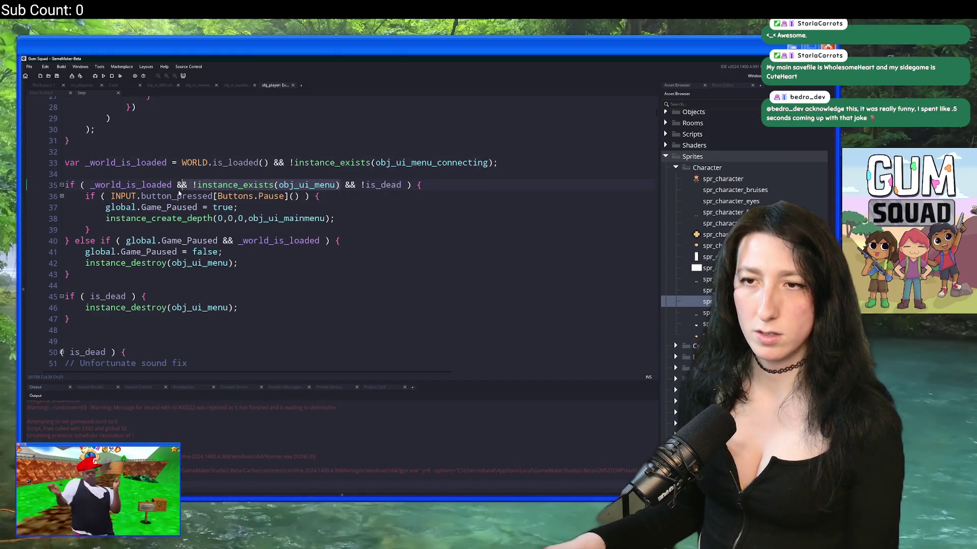
click(173, 186)
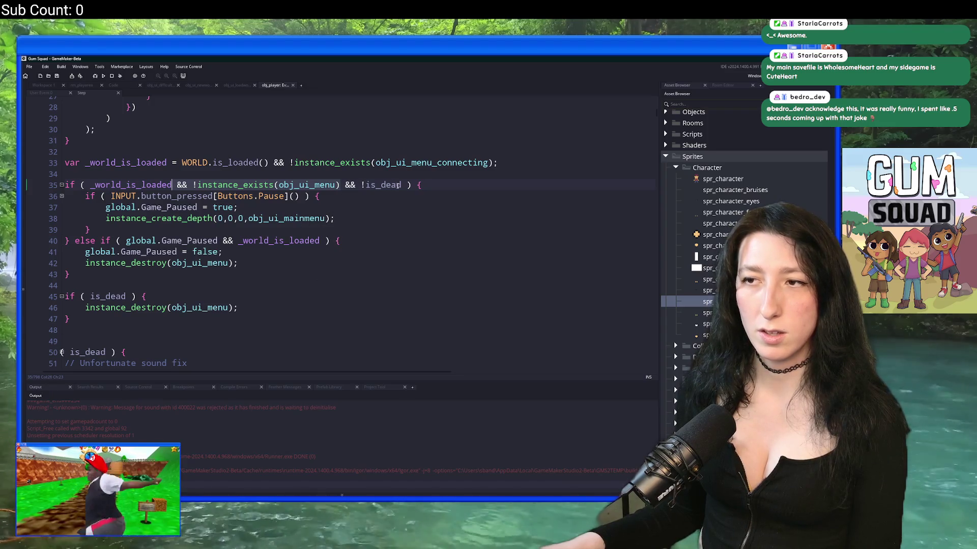
drag(401, 186, 340, 185)
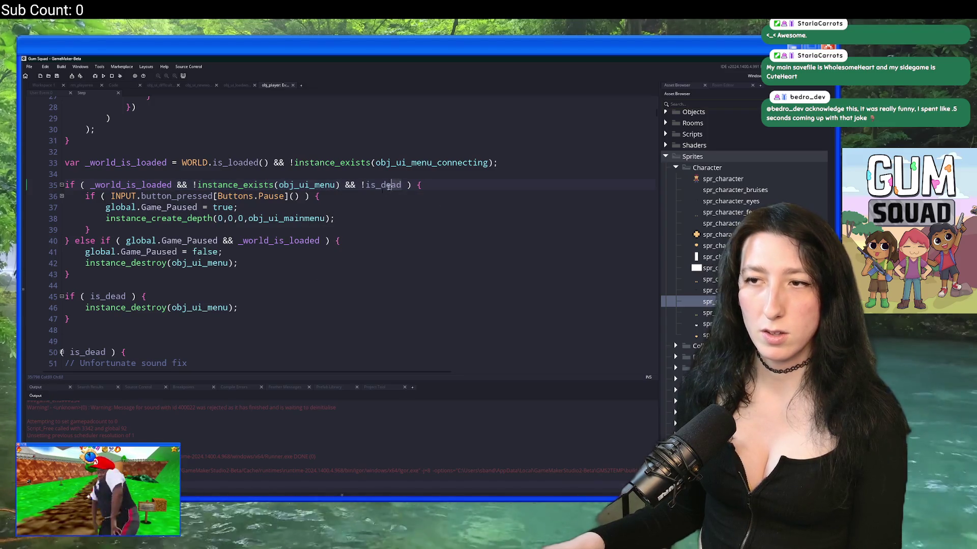
click(321, 241)
key(ctrl+v)
key(ctrl+z)
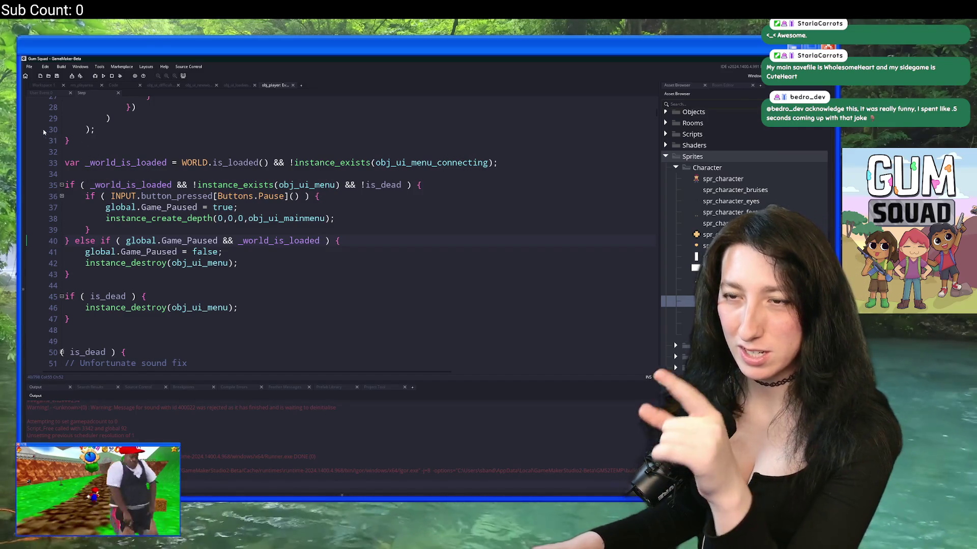
mouse_move(429, 163)
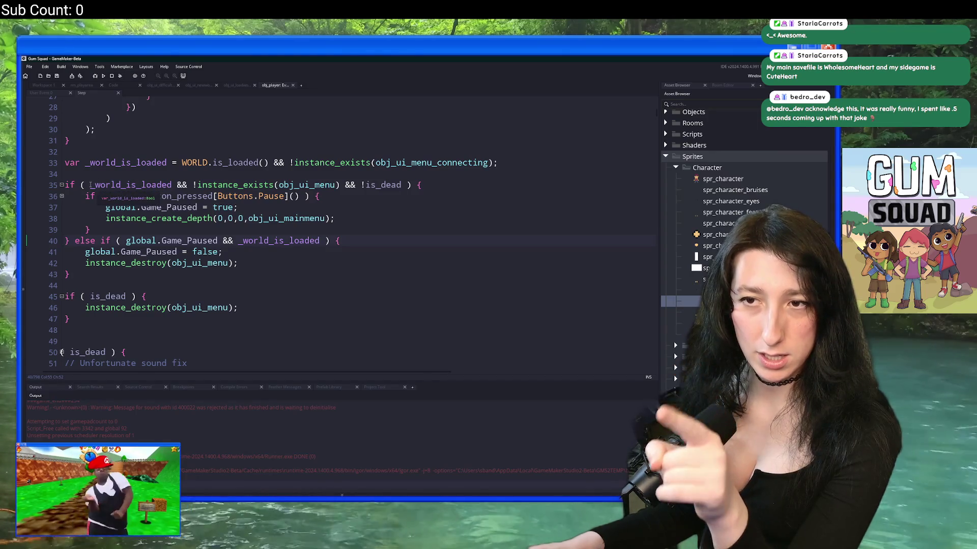
drag(90, 184, 405, 189)
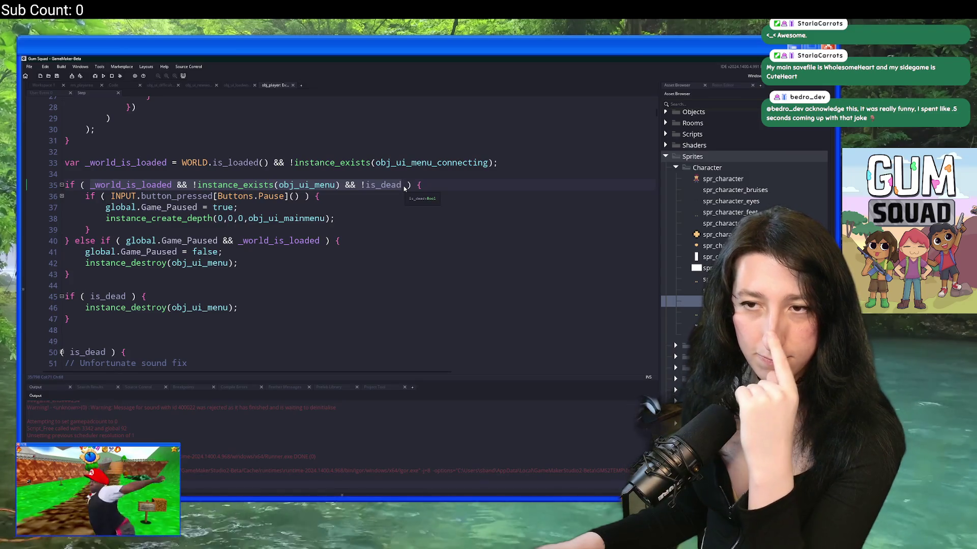
Review obj_ui_menu_connecting's Step, Draw GUI and Clean Up events, then Find All references to obj_ui_menu_connecting
middle_click(407, 163)
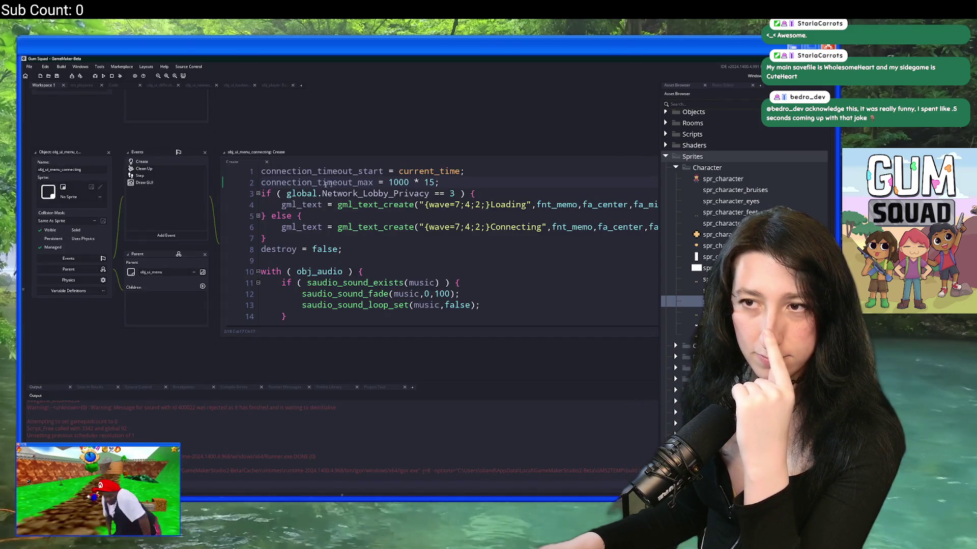
scroll(329, 183, down, 2)
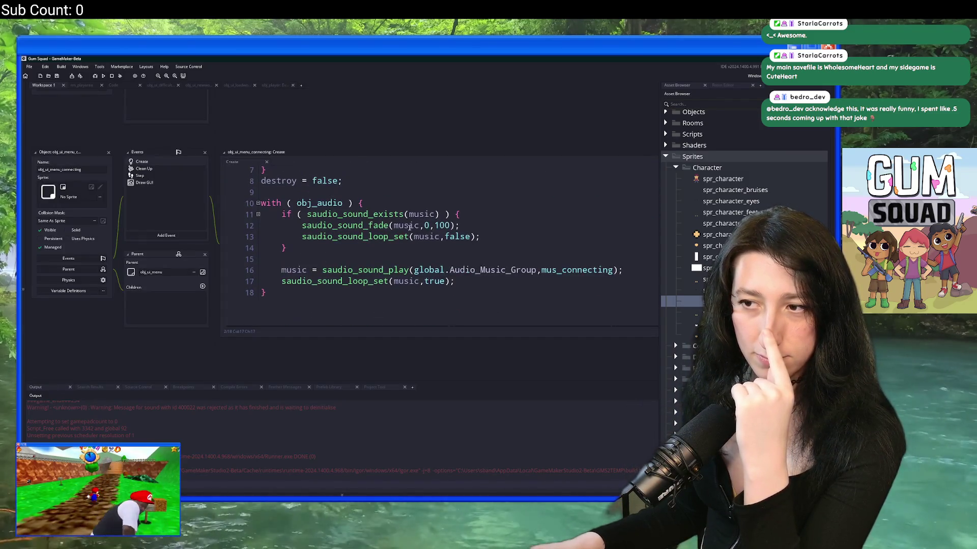
click(168, 176)
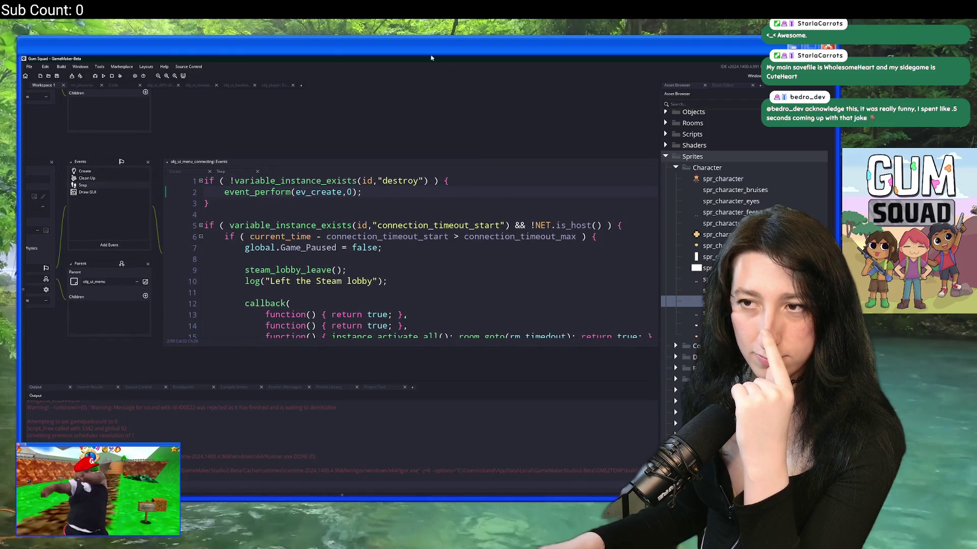
scroll(430, 181, down, 5)
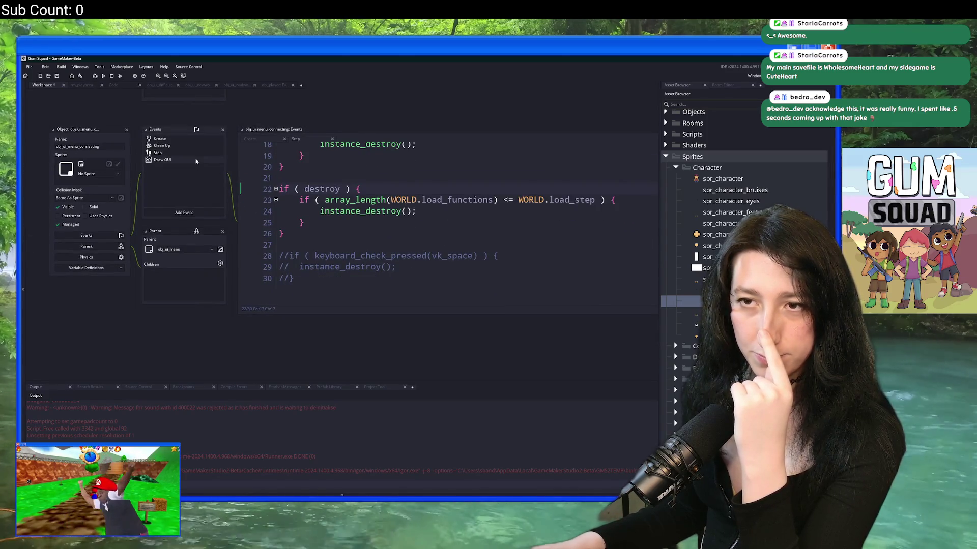
click(197, 160)
click(200, 147)
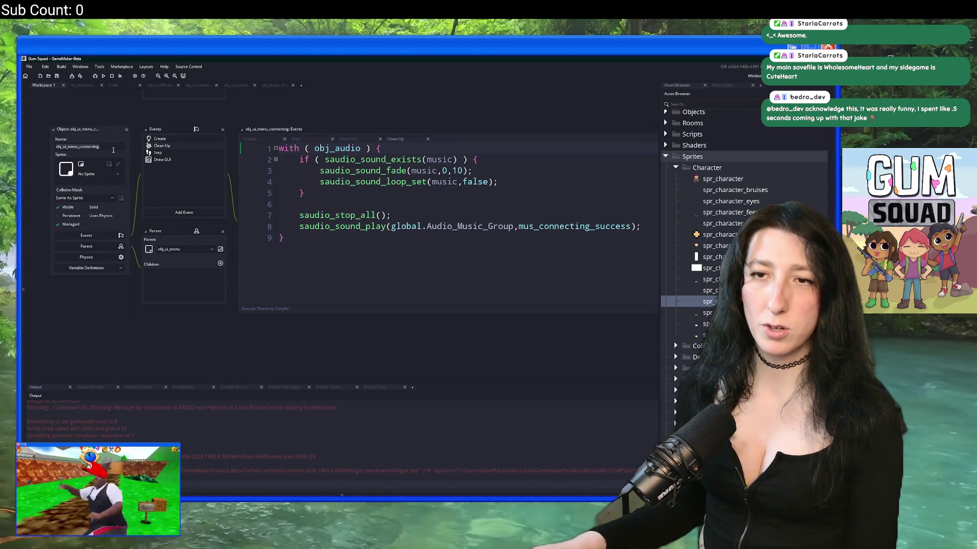
key(ctrl+shift+f)
key(Return)
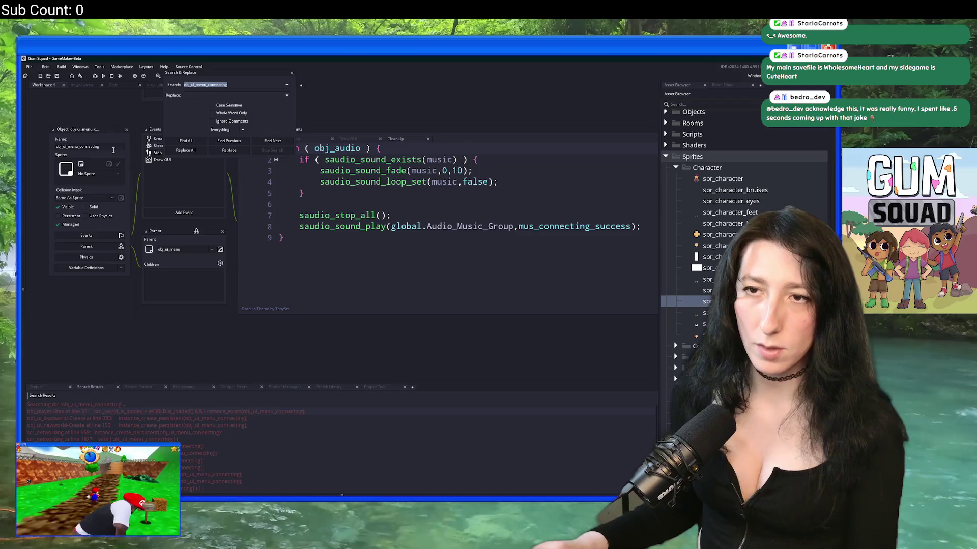
Open the overlay references in player Step, obj_ui_loadworld line 383 and scr_networking's version-mismatch destroy
double_click(162, 412)
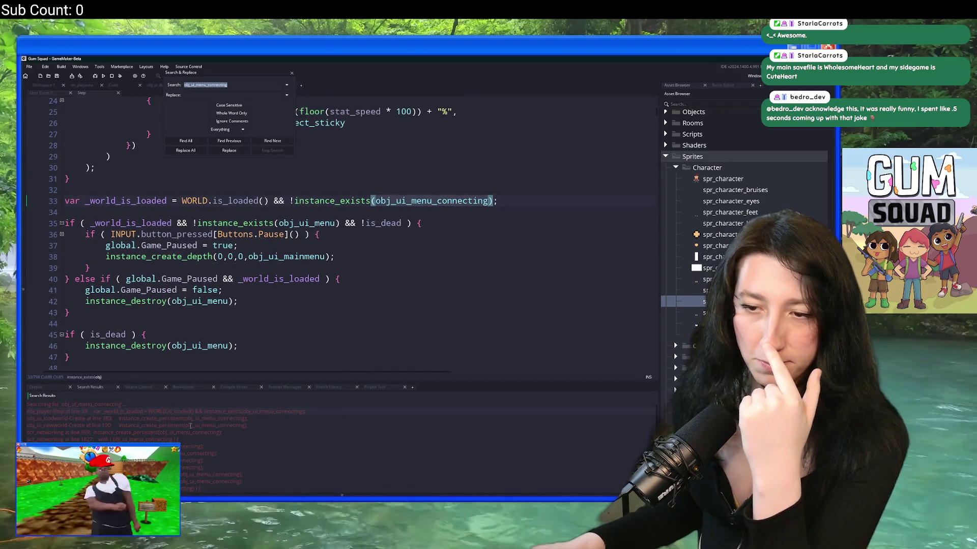
double_click(197, 419)
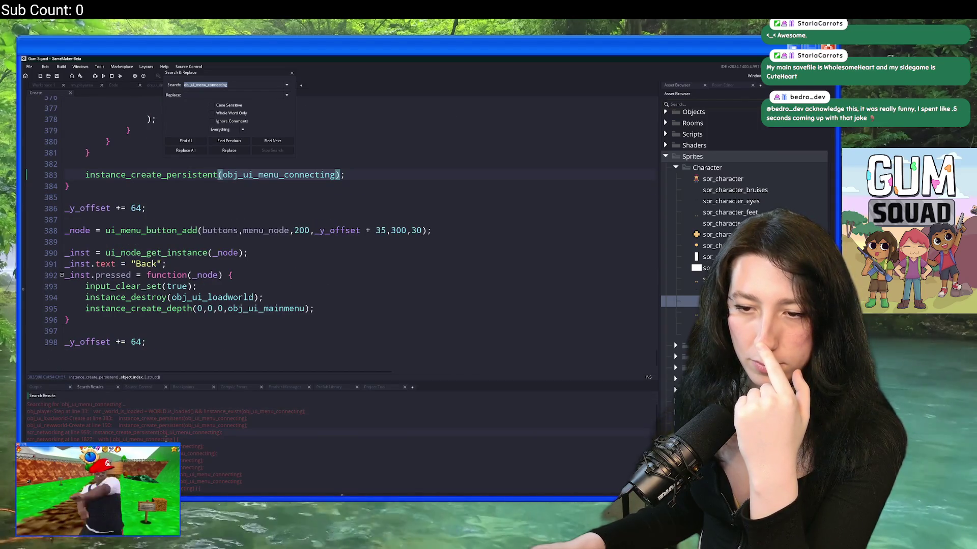
double_click(153, 440)
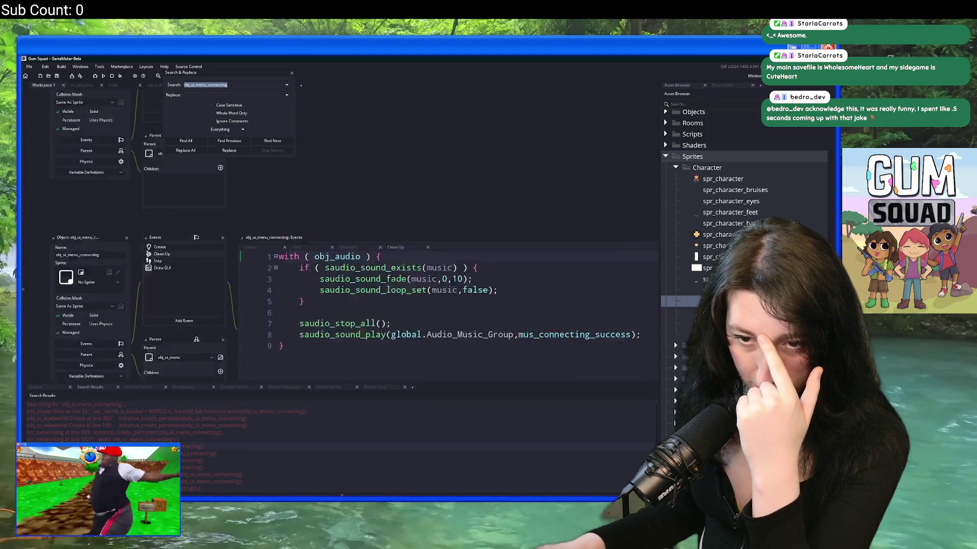
double_click(198, 446)
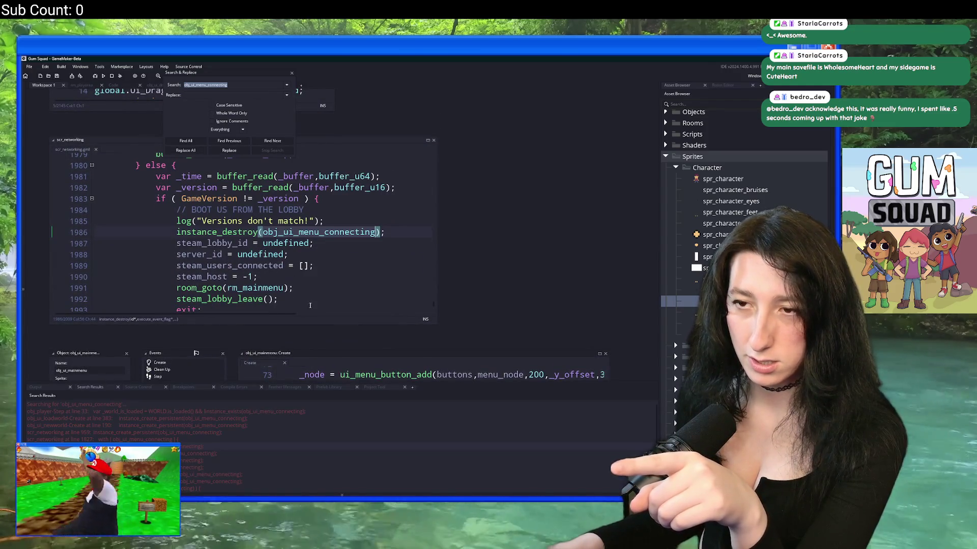
scroll(206, 462, down, 1)
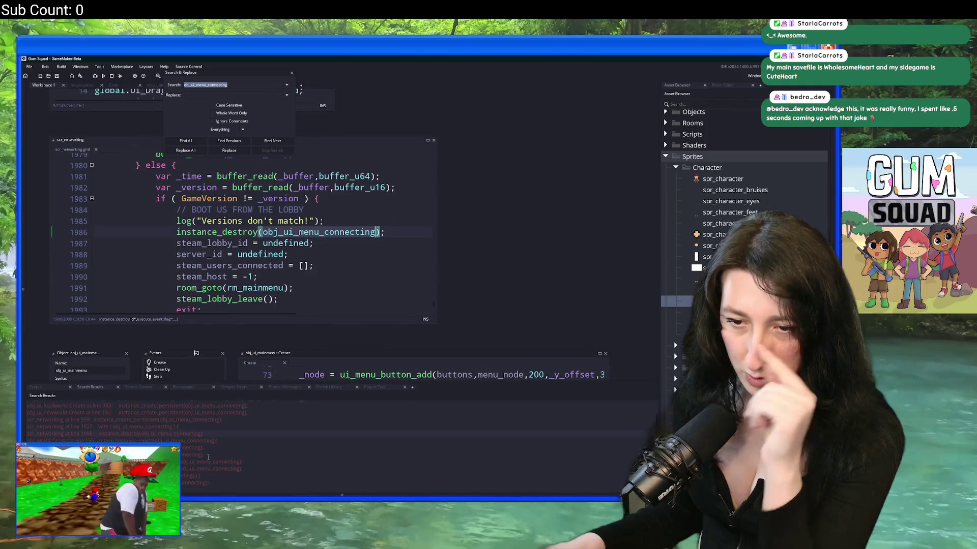
Open obj_world's Create match, widen the code window, and inspect line 522's instance_destroy call
double_click(212, 449)
scroll(409, 245, down, 4)
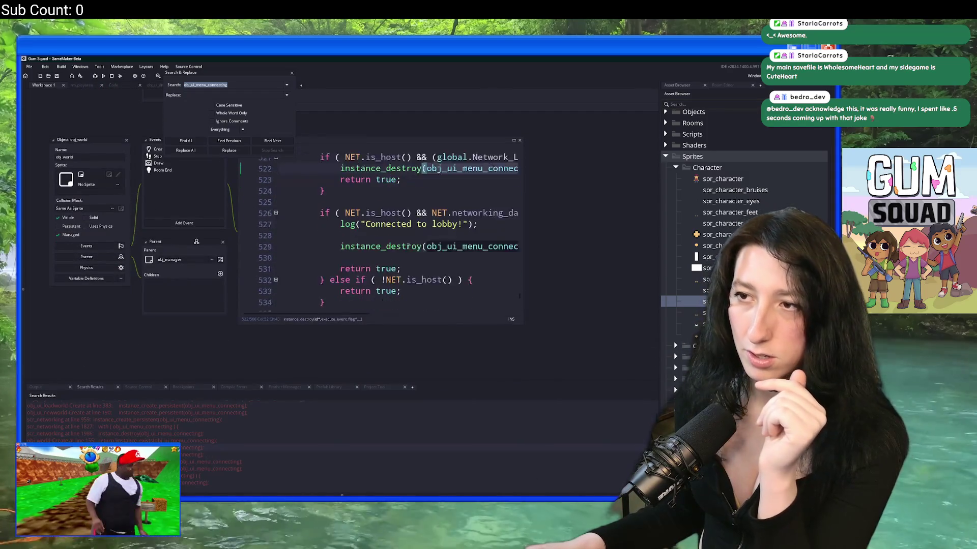
scroll(417, 244, up, 3)
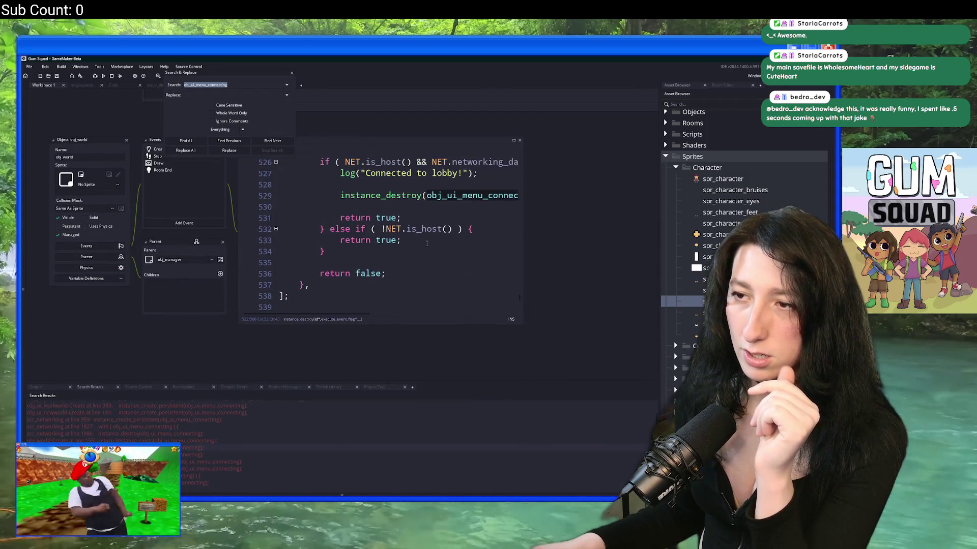
drag(523, 200, 633, 203)
click(616, 199)
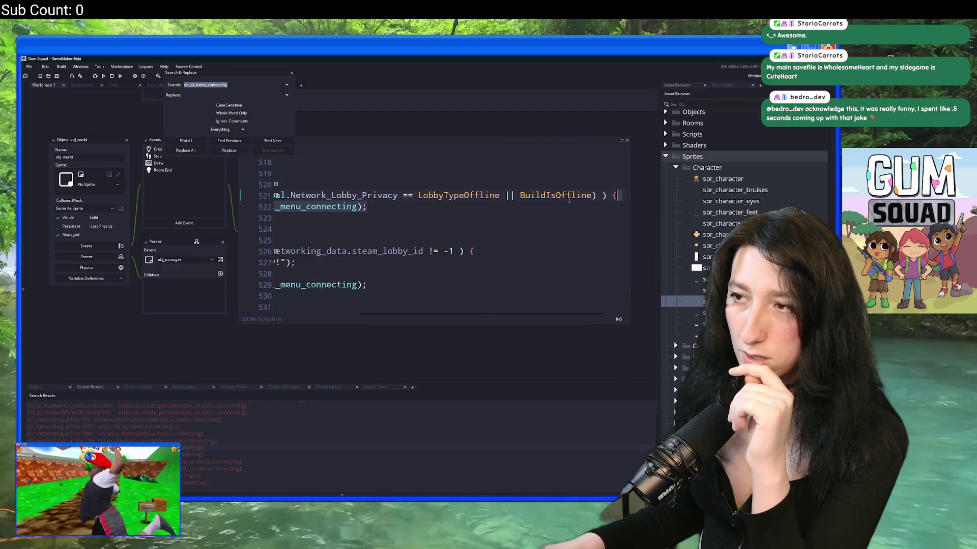
click(270, 213)
click(324, 209)
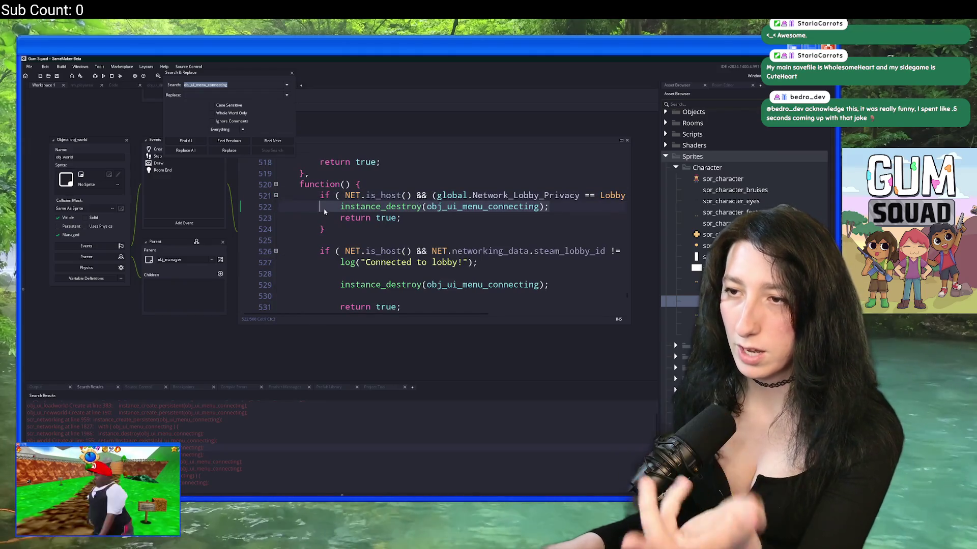
key(Right)
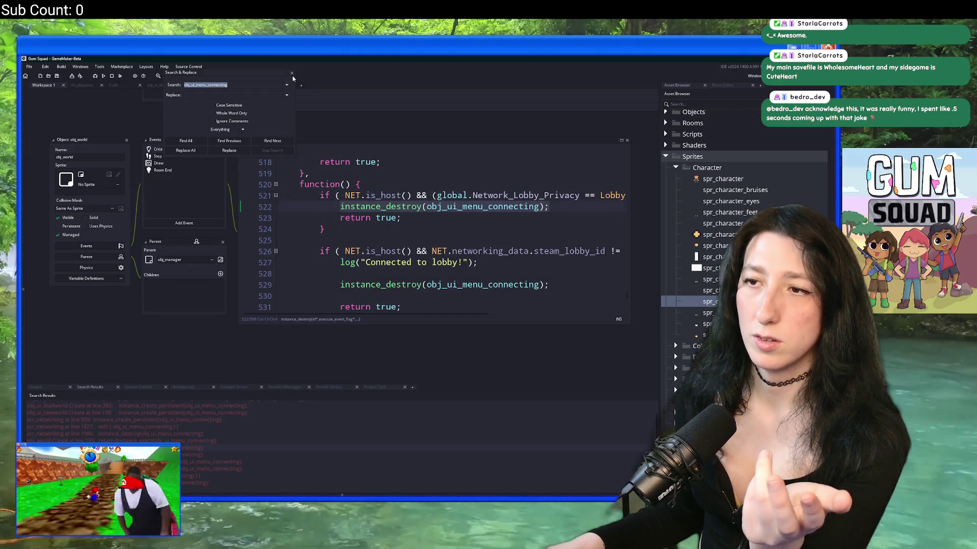
scroll(304, 133, down, 1)
click(293, 74)
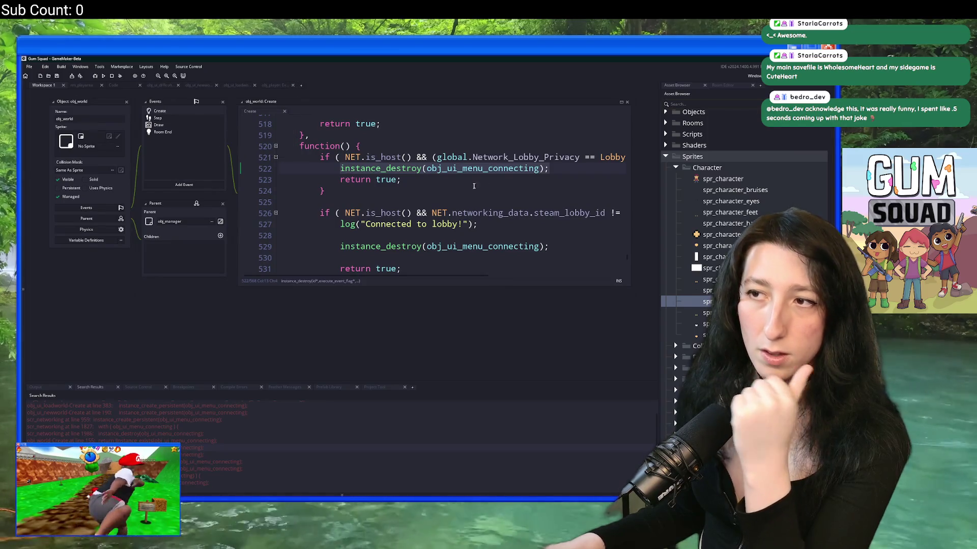
Rewrite line 522 as with ( obj_ui_menu_connecting ) { alarm[0] = 10; } instead of instance_destroy
click(551, 170)
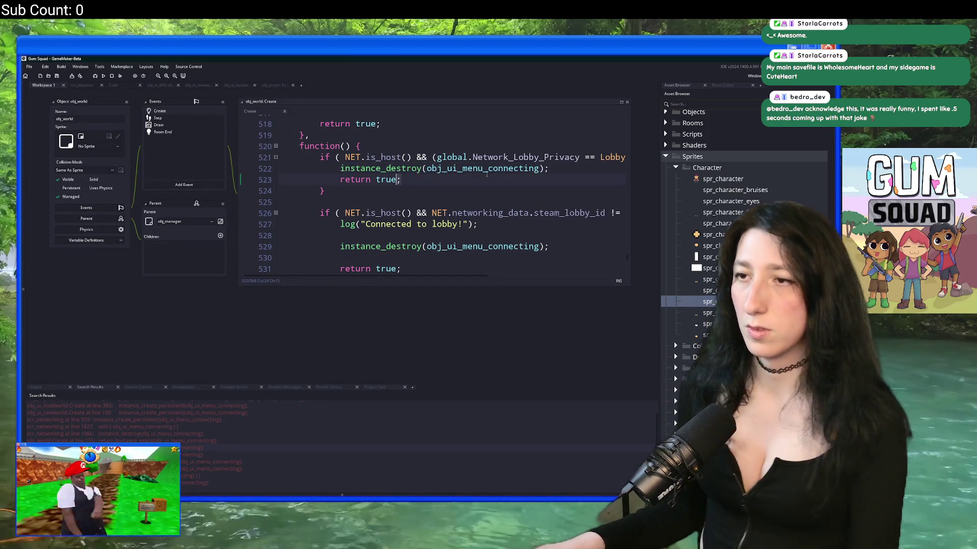
key(Up)
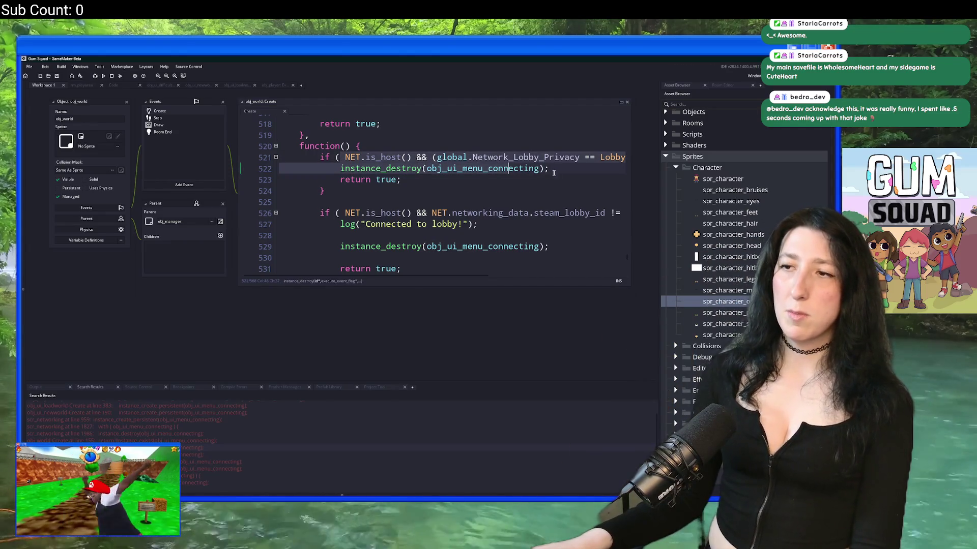
click(341, 173)
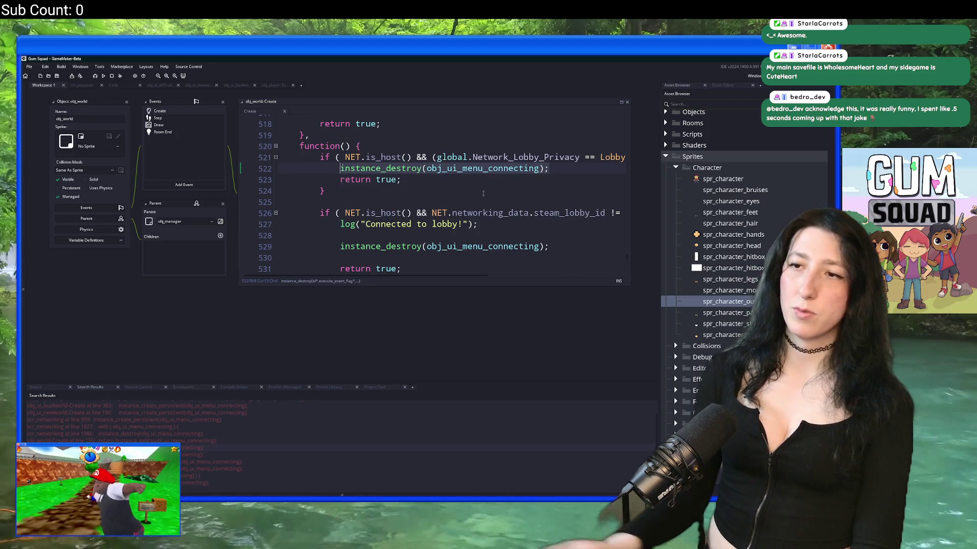
key(shift+End)
text(obj_ui_menu_connecting)
key(BackSpace)
text(lart)
text(m)
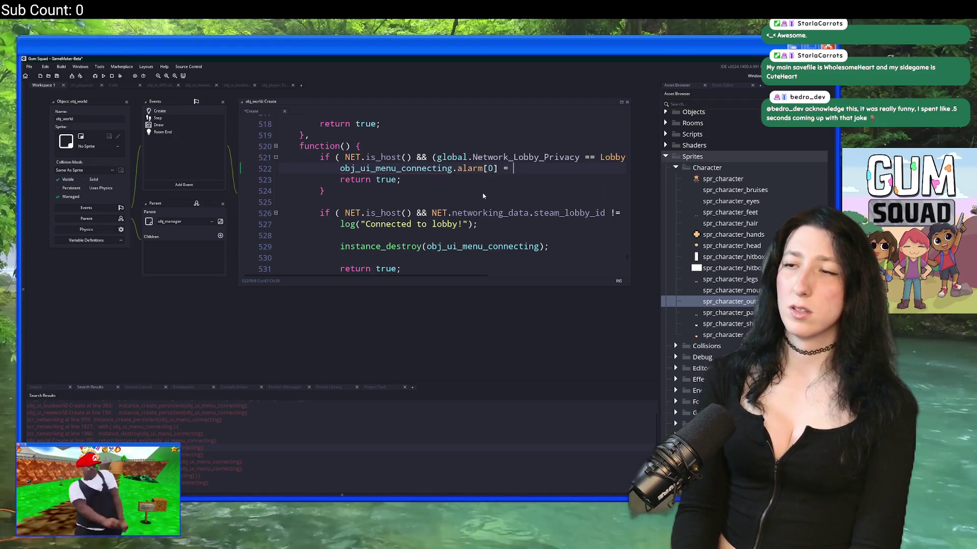
double_click(391, 169)
click(341, 169)
text(with ( )
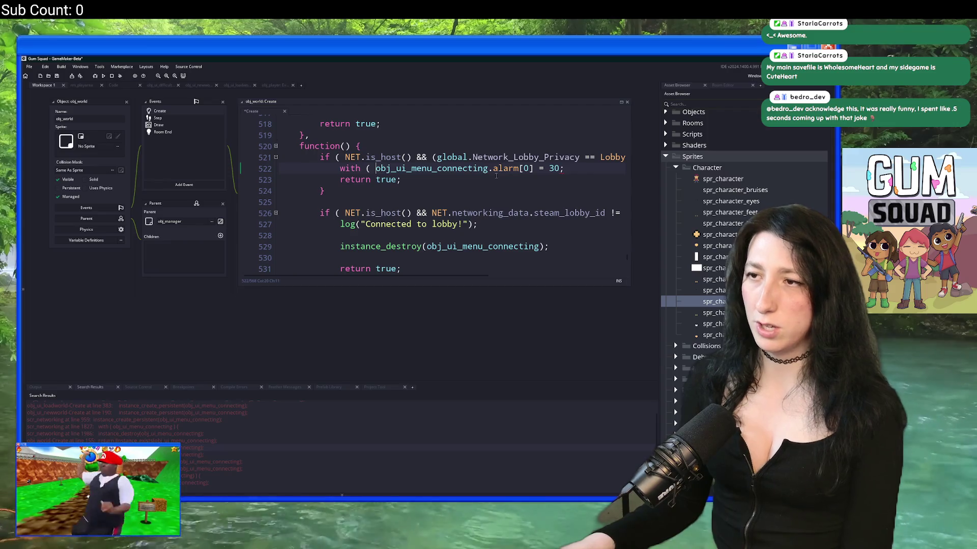
text() {)
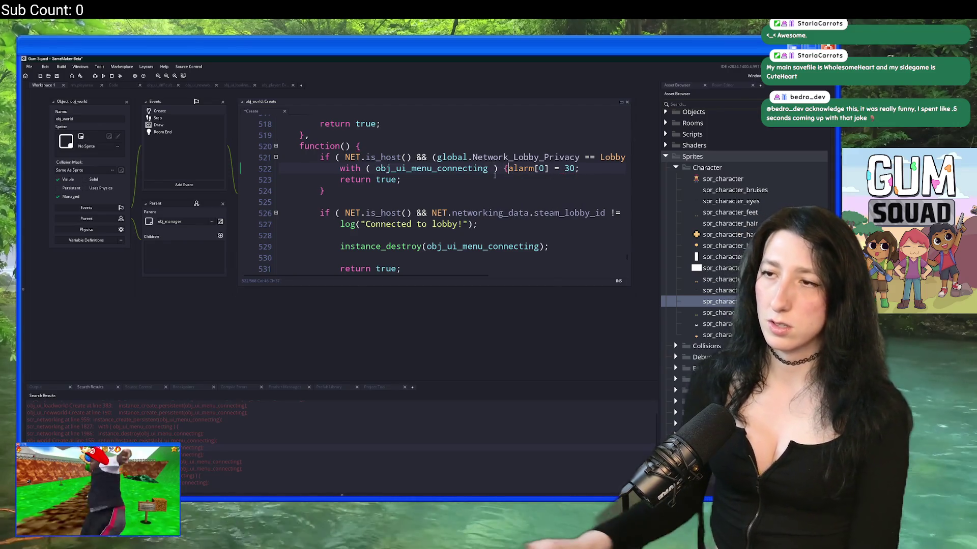
click(587, 169)
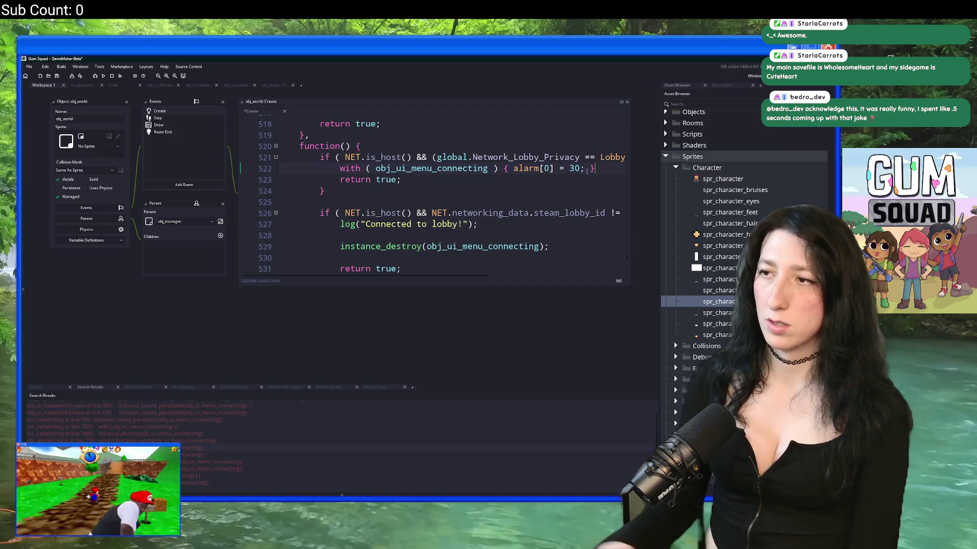
text(1)
Copy that alarm line over the instance_destroy(obj_ui_menu_connecting) call on line 529
drag(598, 168, 340, 169)
key(ctrl+c)
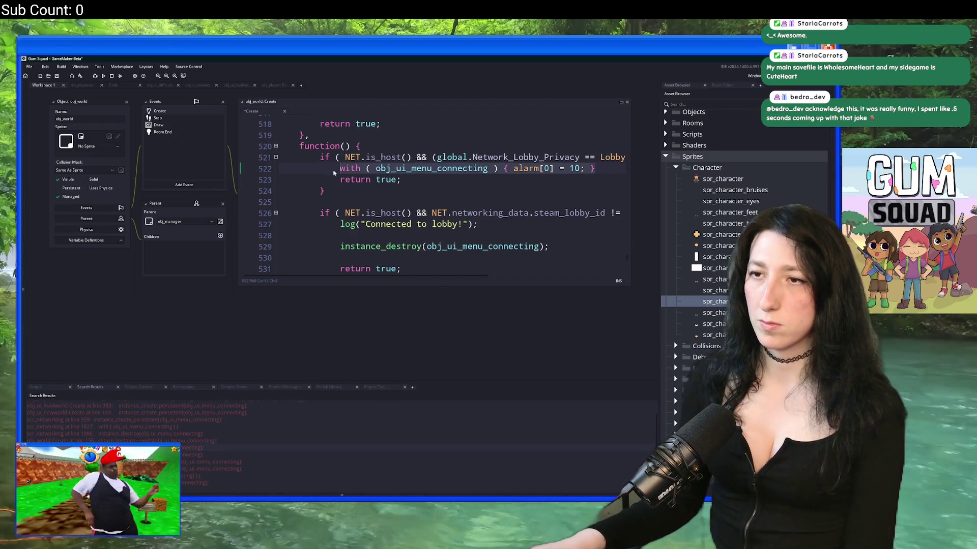
scroll(451, 201, down, 1)
drag(549, 208, 340, 208)
key(ctrl+v)
scroll(403, 196, down, 1)
scroll(403, 195, down, 3)
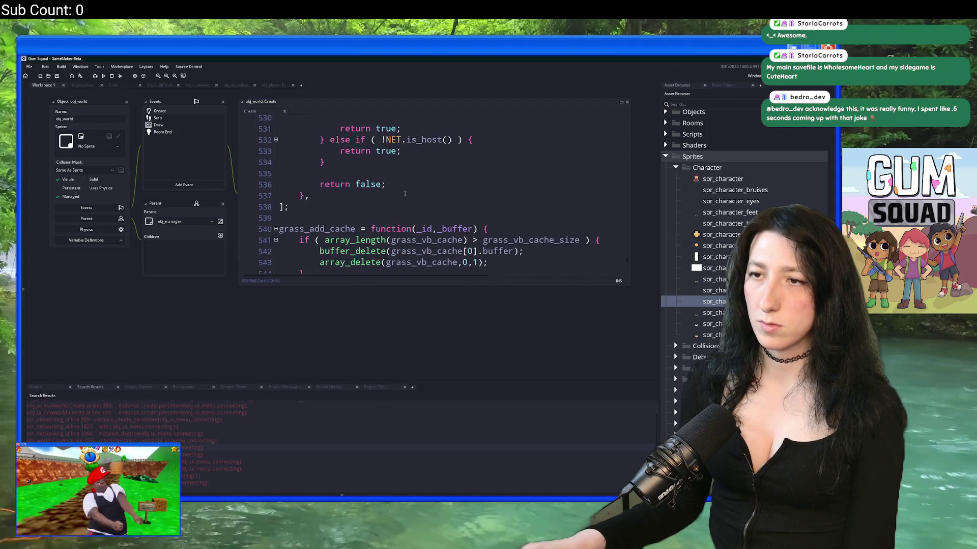
scroll(405, 193, up, 5)
scroll(341, 316, down, 2)
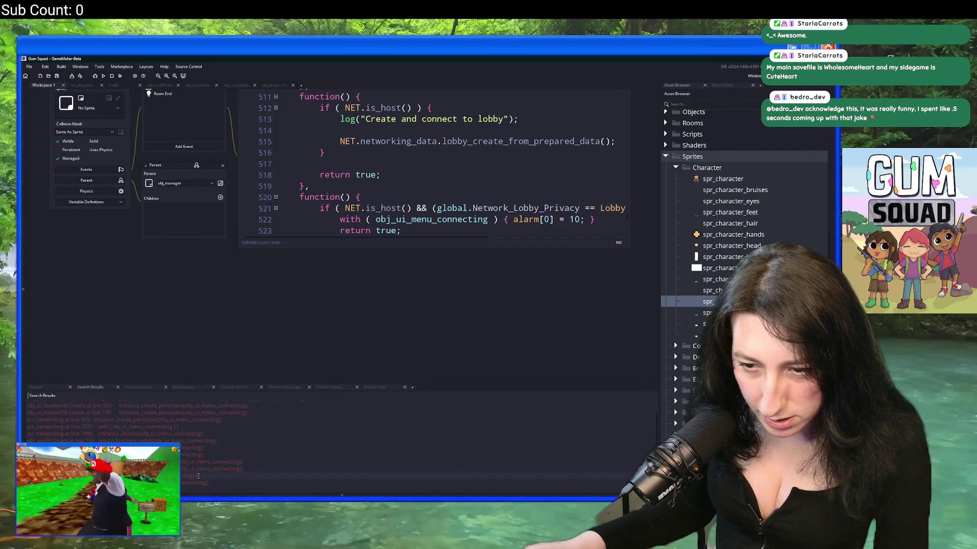
Review obj_ui_menu_connecting's Step event code
scroll(397, 225, up, 6)
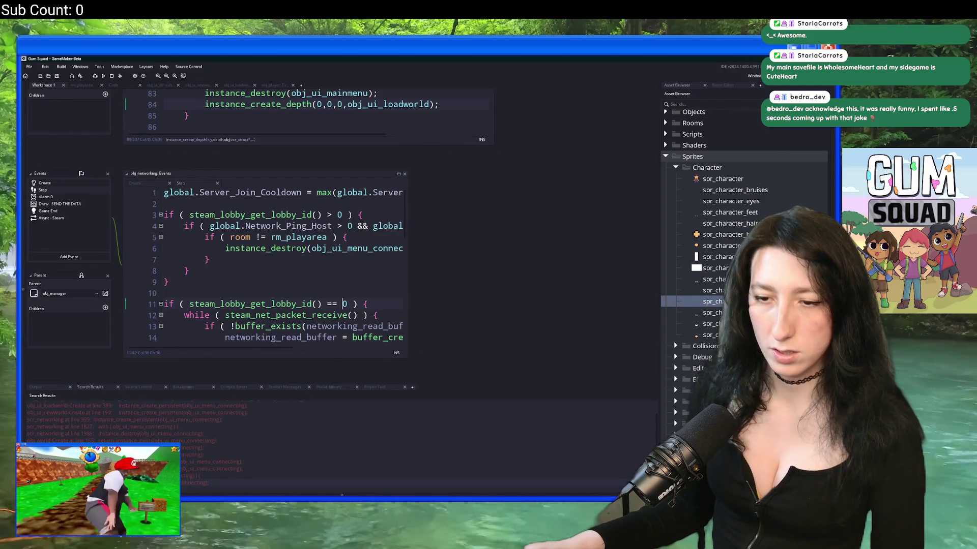
scroll(321, 252, down, 10)
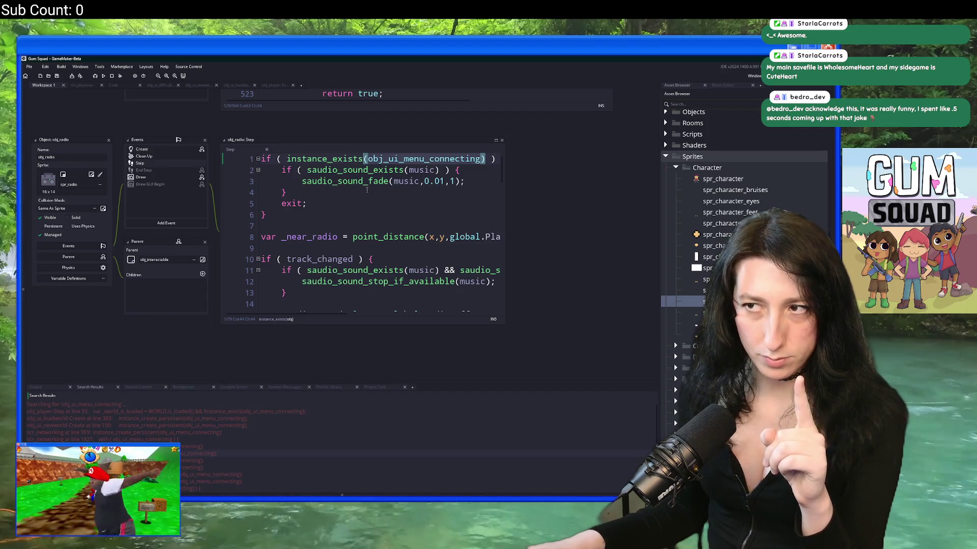
scroll(366, 190, up, 5)
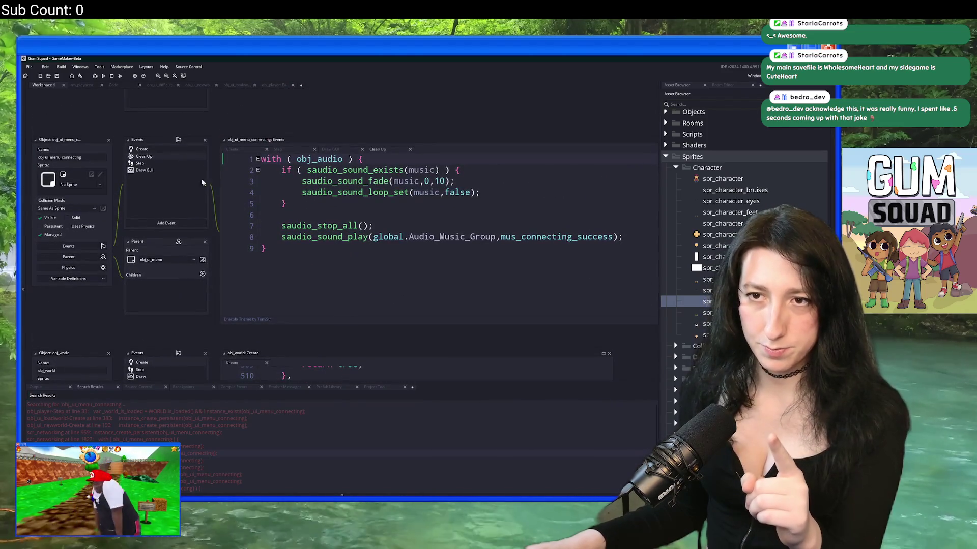
click(173, 165)
scroll(328, 268, up, 6)
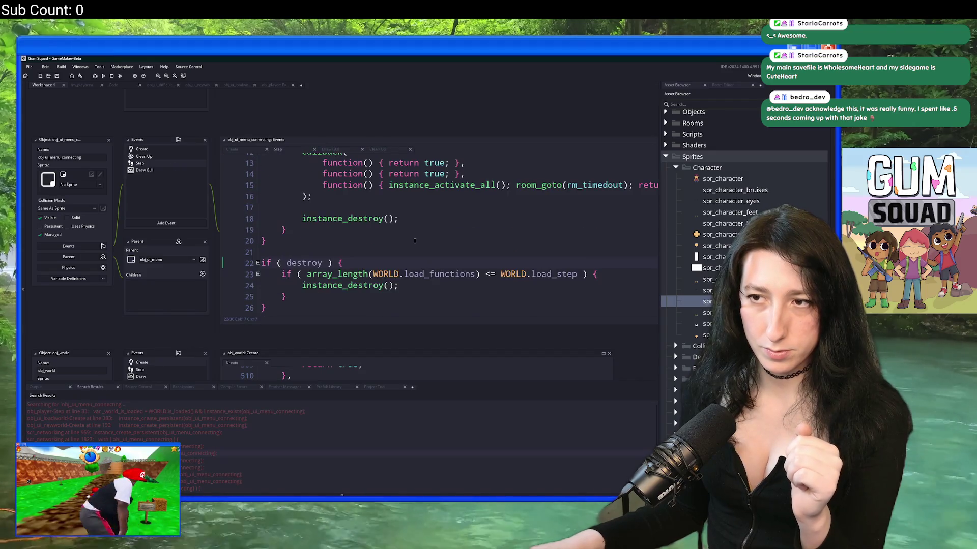
scroll(328, 268, down, 5)
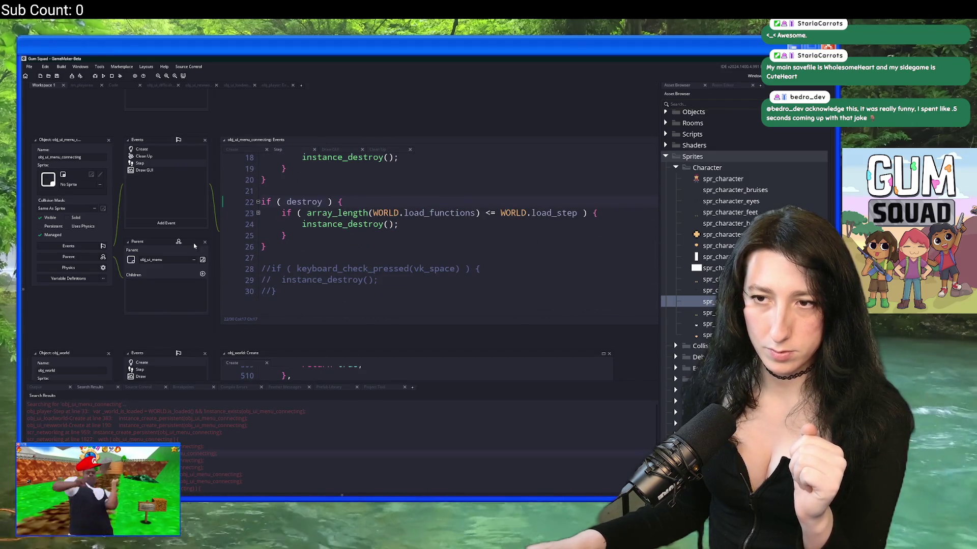
Add an Alarm 0 event containing instance_destroy(); and launch the game to test
click(192, 224)
mouse_move(204, 262)
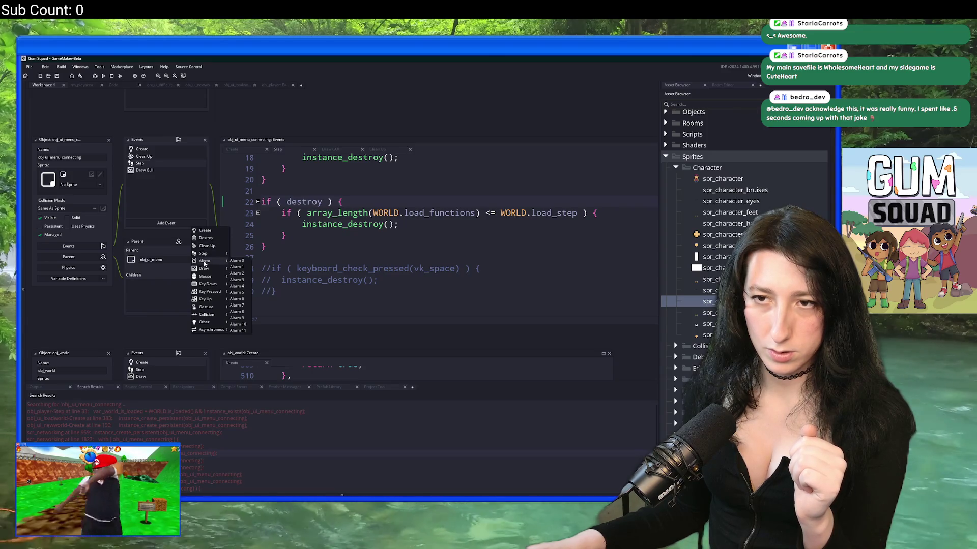
click(235, 261)
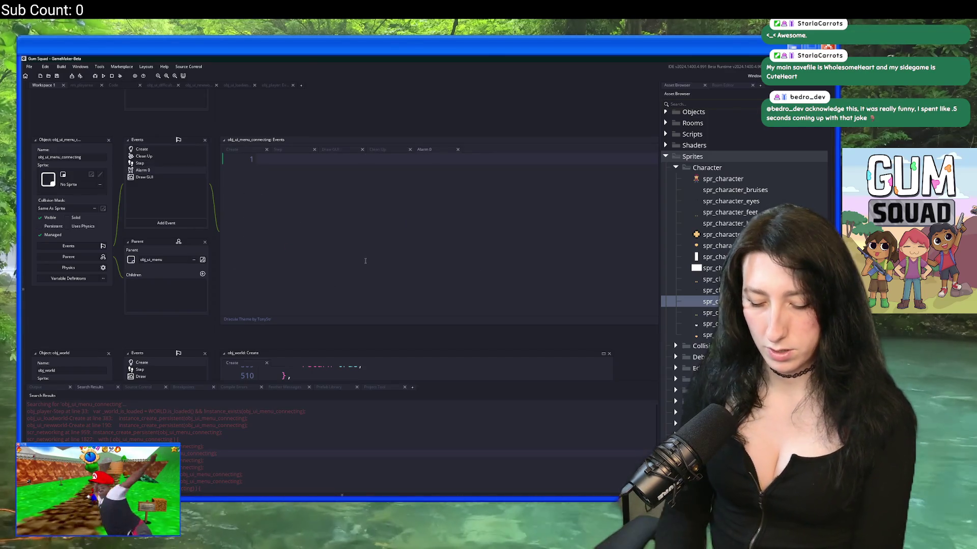
text(instance_destroy();)
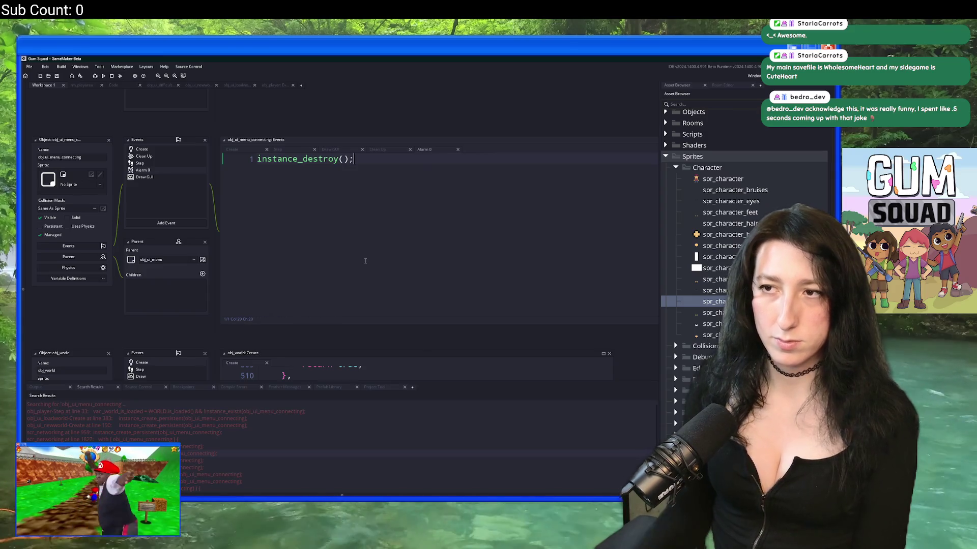
key(F5)
click(174, 157)
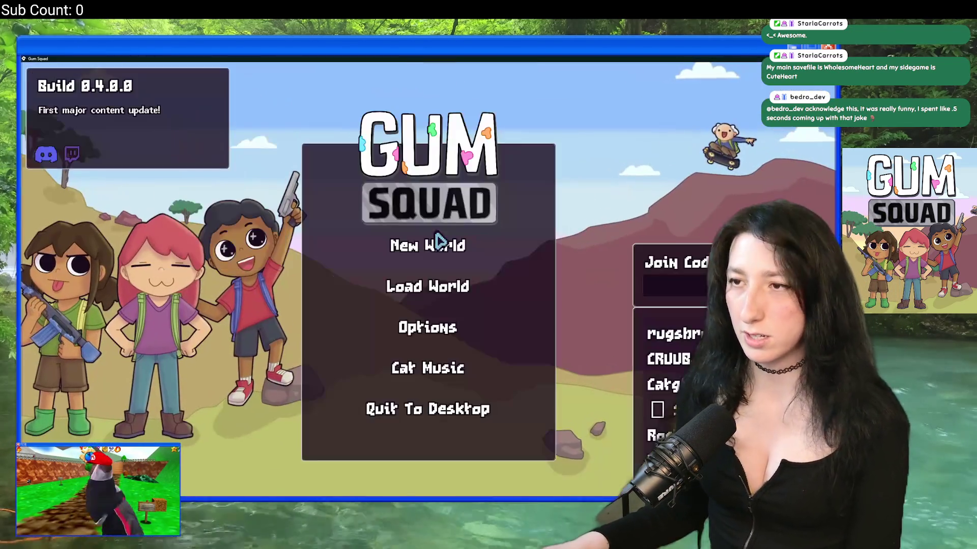
click(442, 244)
Create an Offline lobby, let it load into the world, then close the game and return to obj_player Step
click(436, 277)
click(436, 379)
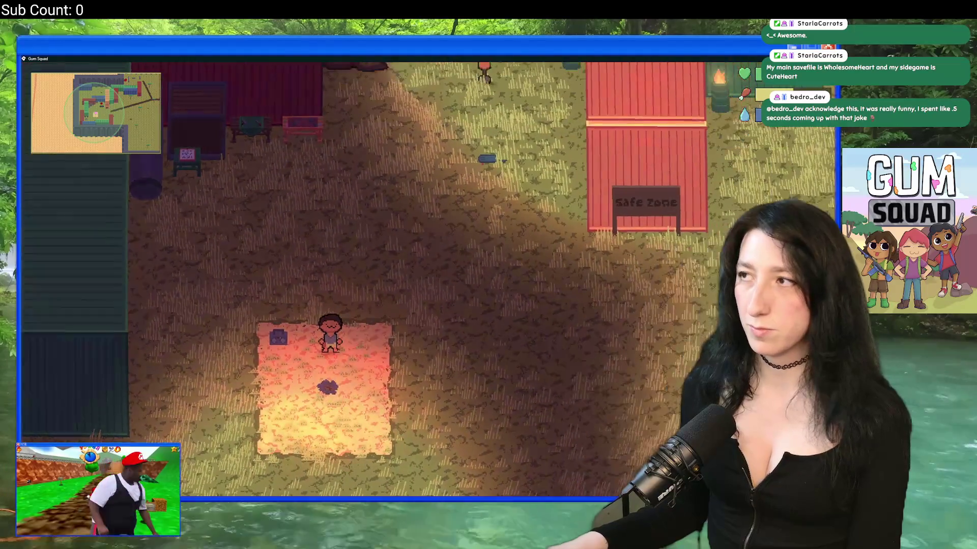
key(alt+F4)
key(ctrl+Tab)
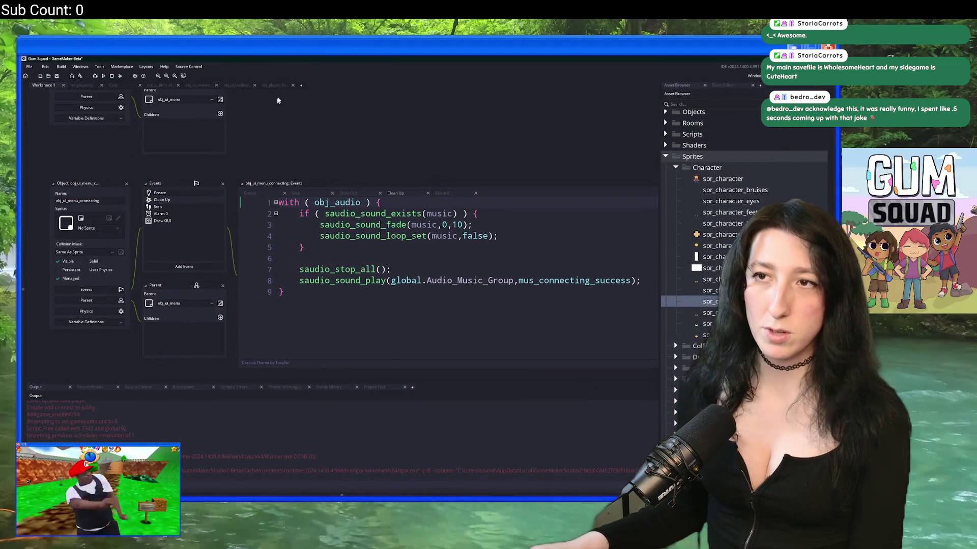
Inspect where _world_is_loaded is used, briefly delete its line 33 declaration, then undo the edits
double_click(265, 229)
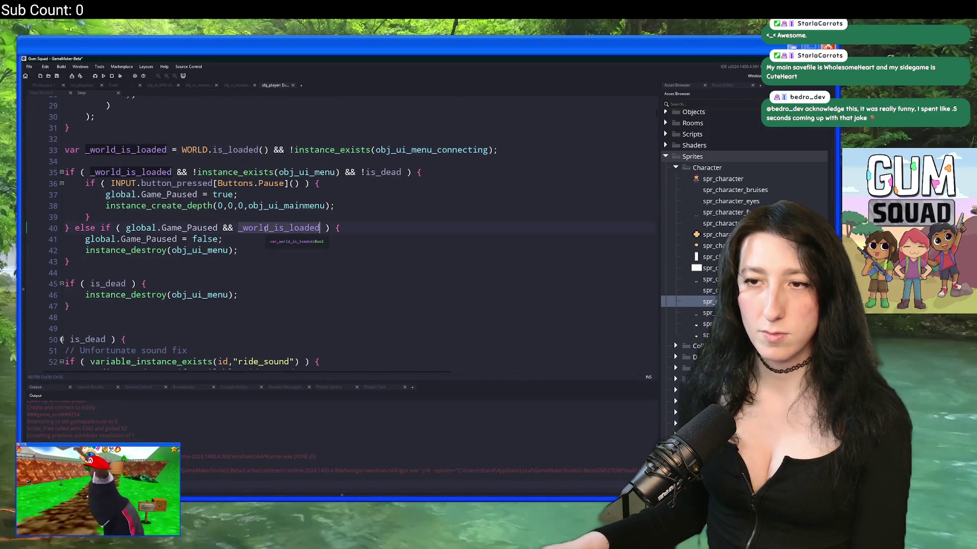
scroll(323, 108, up, 1)
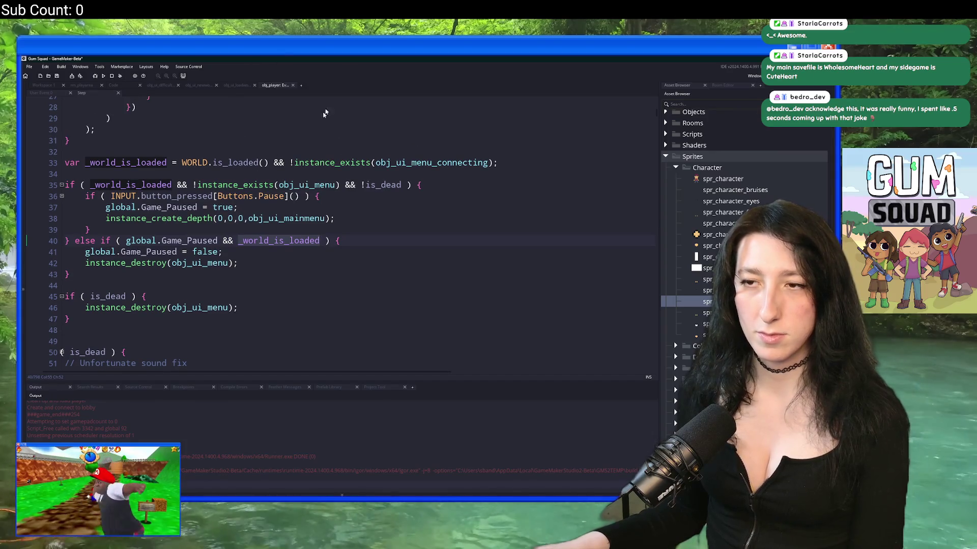
click(234, 274)
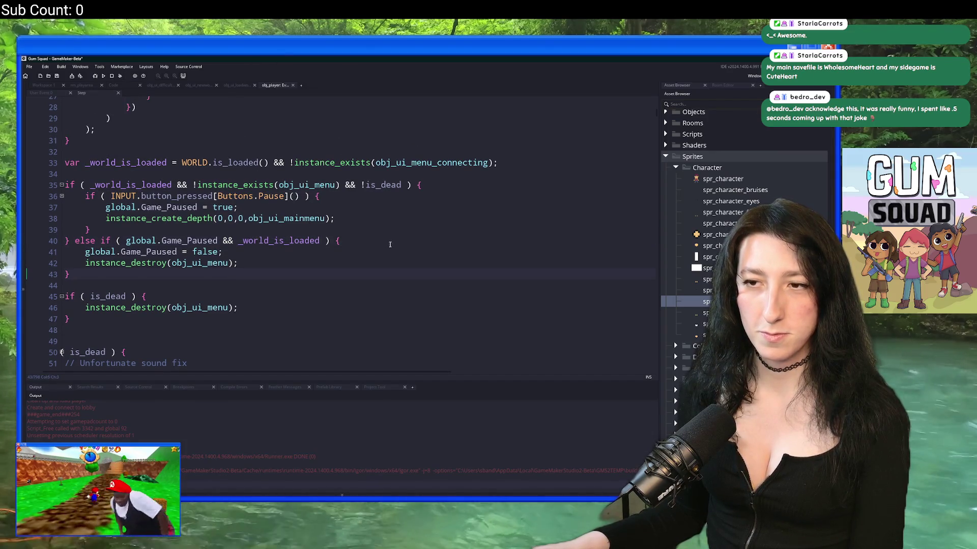
click(382, 200)
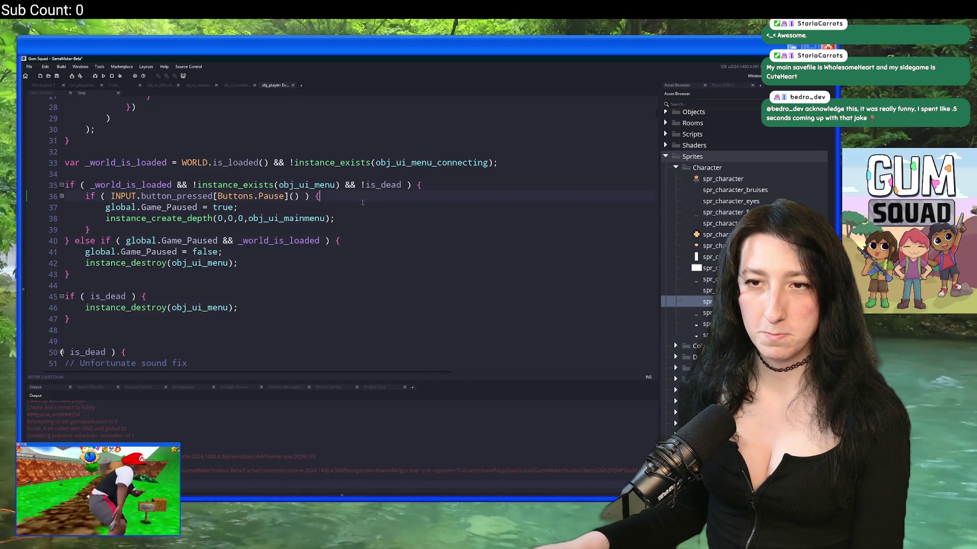
double_click(168, 186)
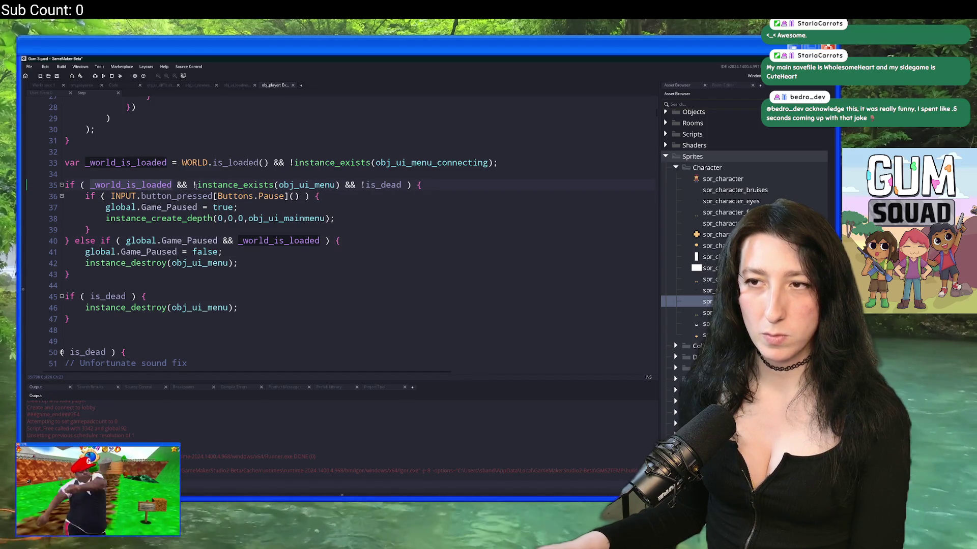
drag(261, 163, 178, 164)
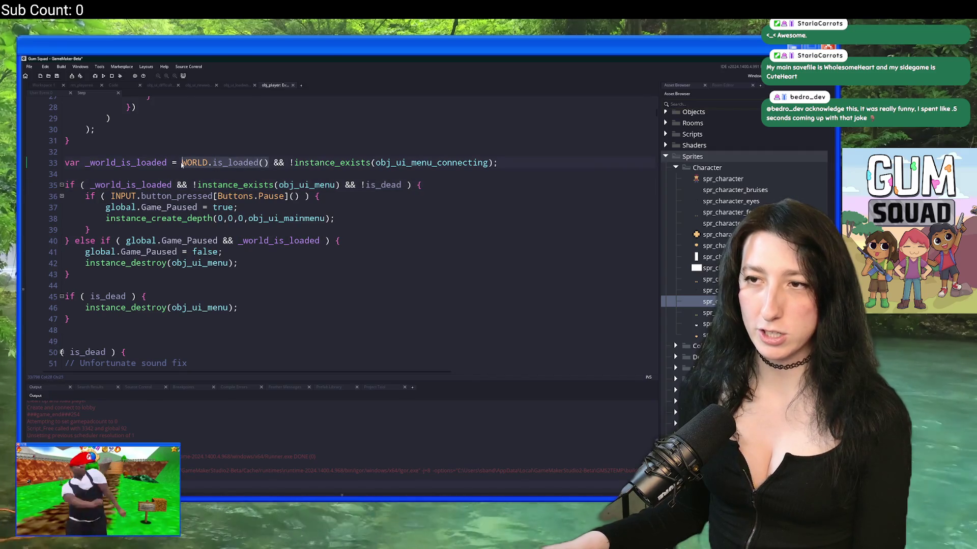
triple_click(304, 163)
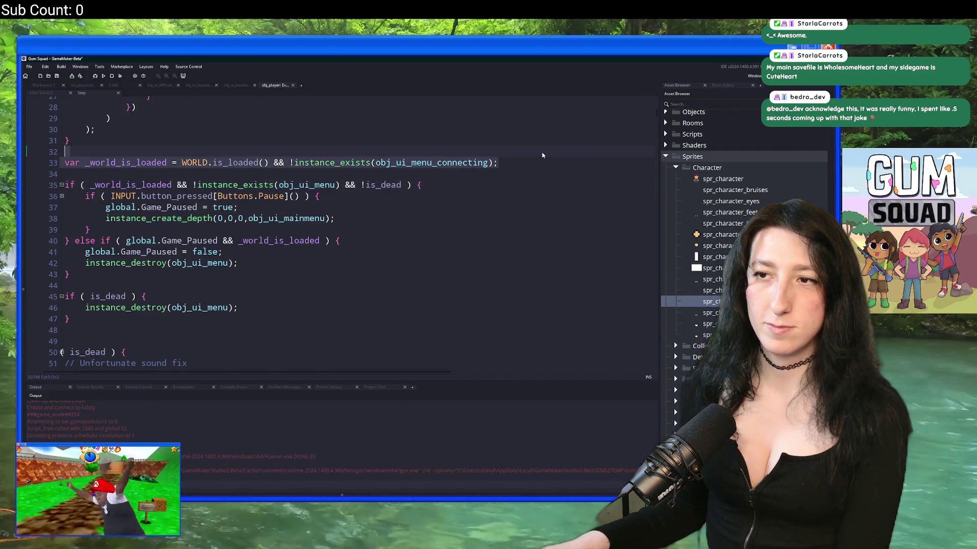
key(BackSpace)
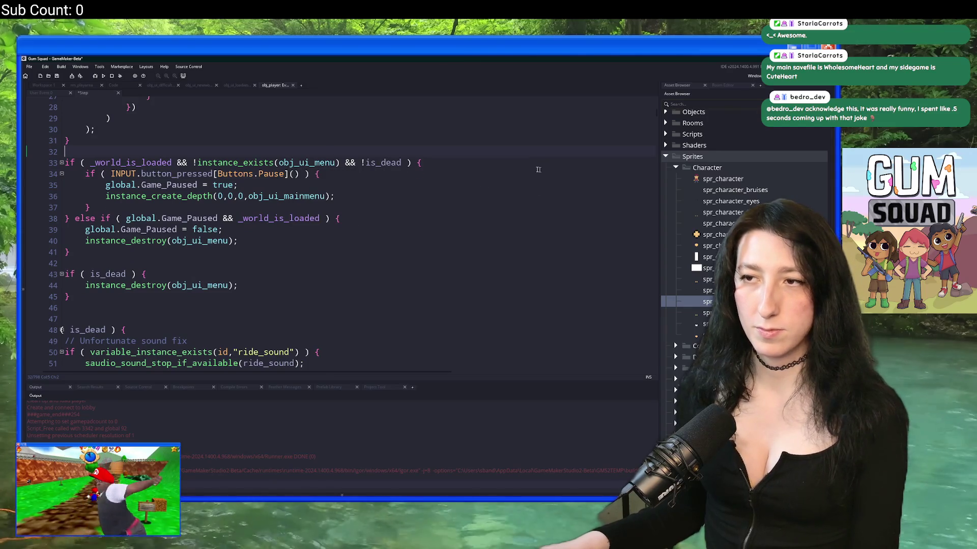
key(ctrl+z)
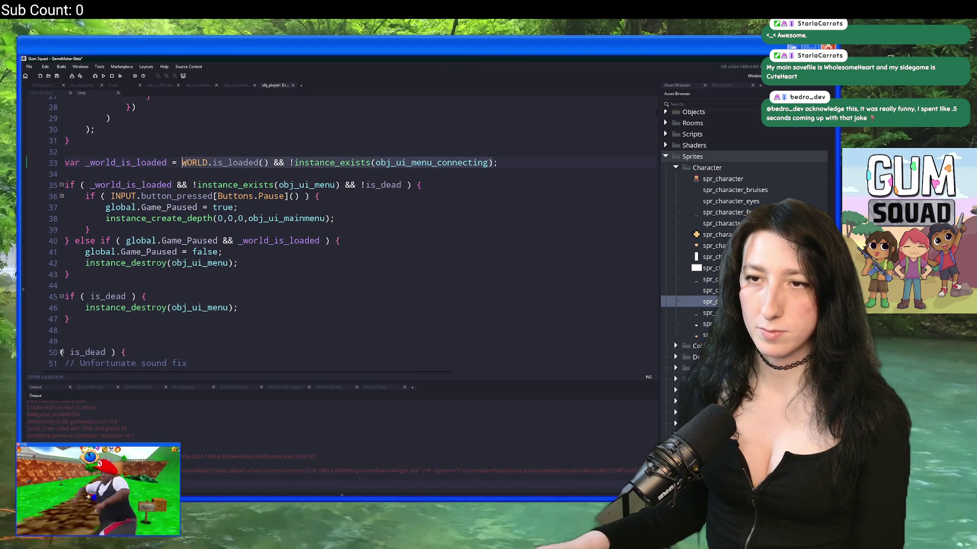
click(187, 185)
key(ctrl+z)
key(ctrl+z)
key(ctrl+z)
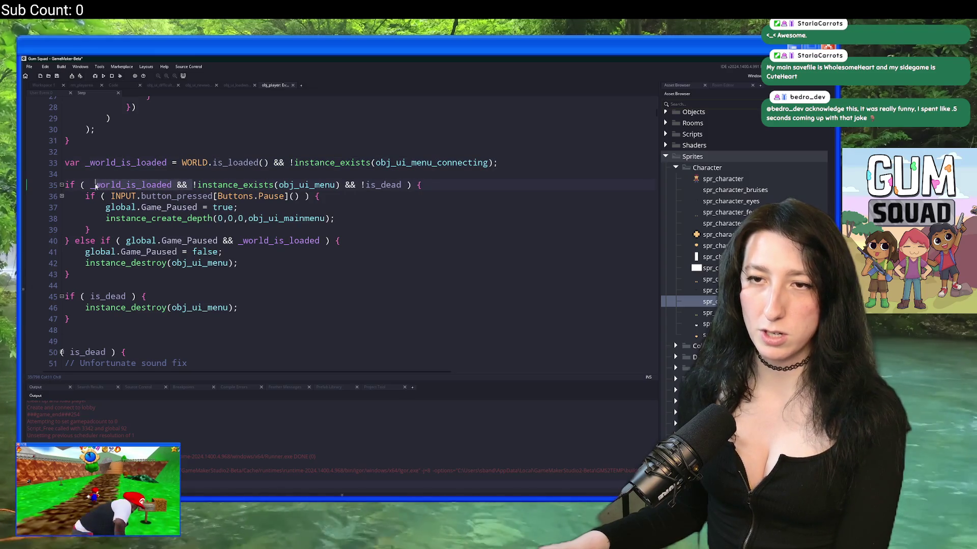